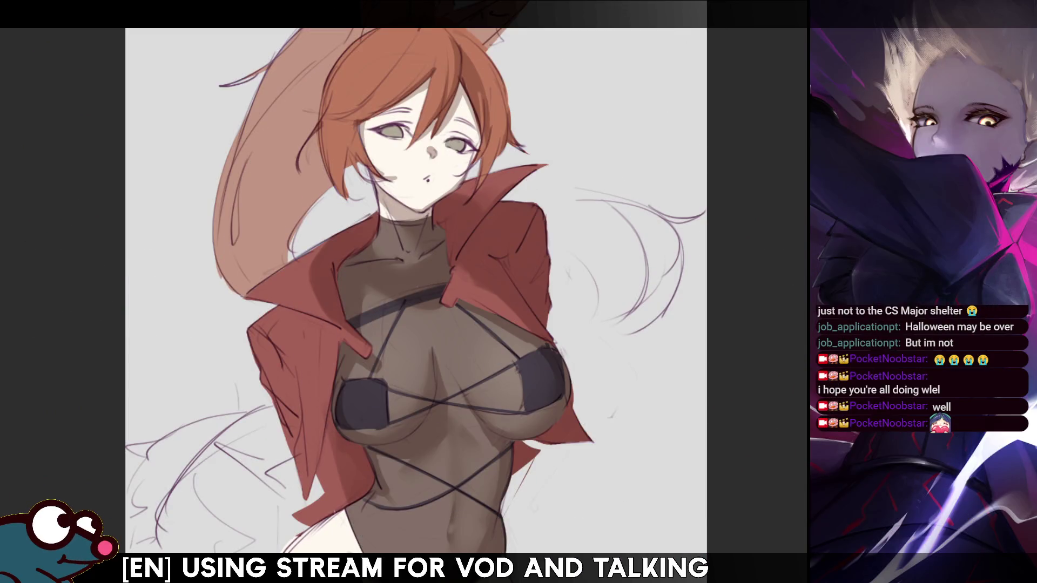
scroll(296, 215, "up", 2)
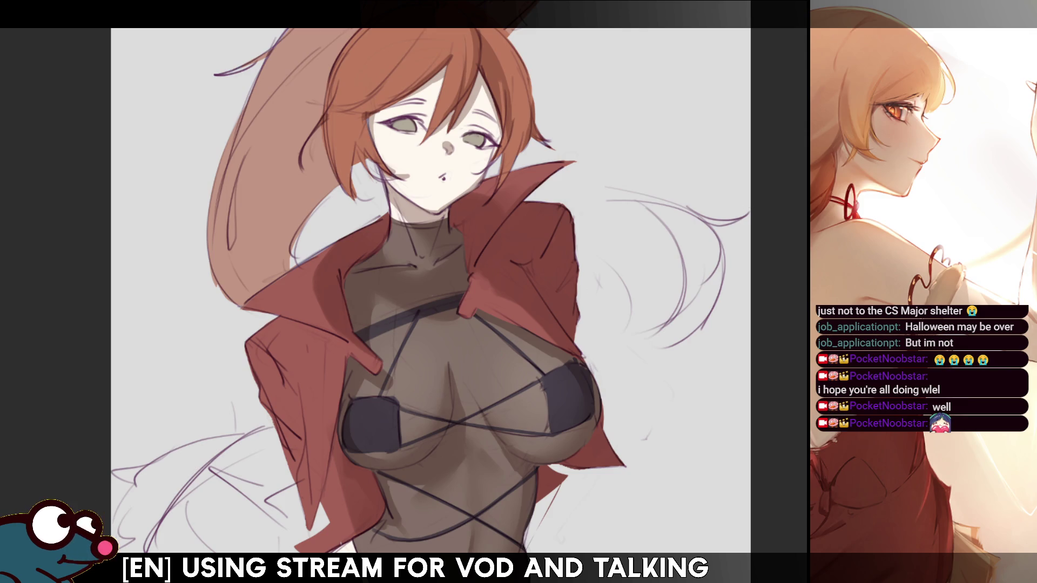
Check the figure tilted and mirrored, restore the upright unmirrored view, then enlarge the brush
left_click_drag(665, 81, 701, 163)
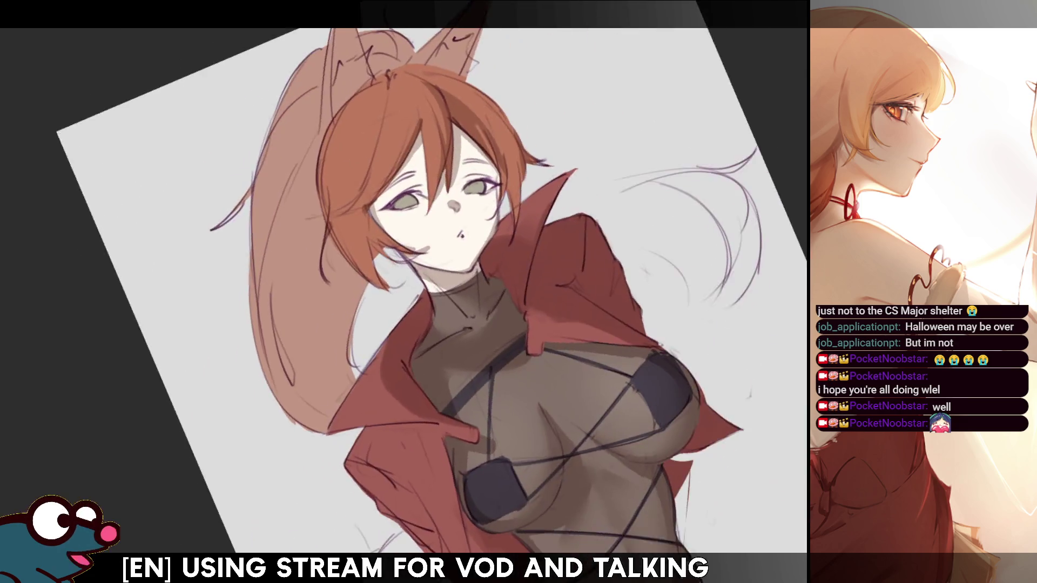
left_click_drag(442, 207, 486, 268)
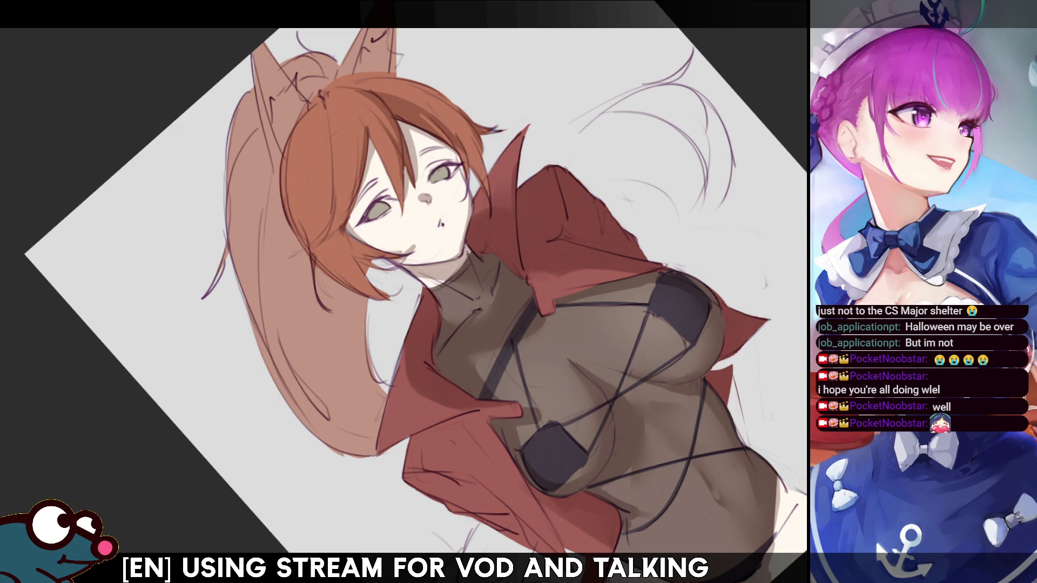
key("Delete")
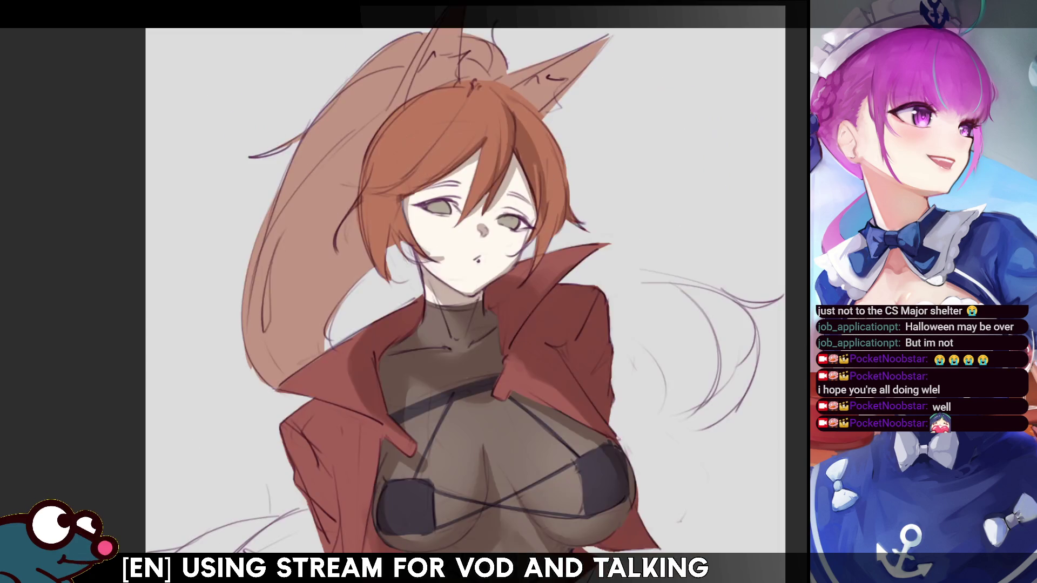
key("Insert")
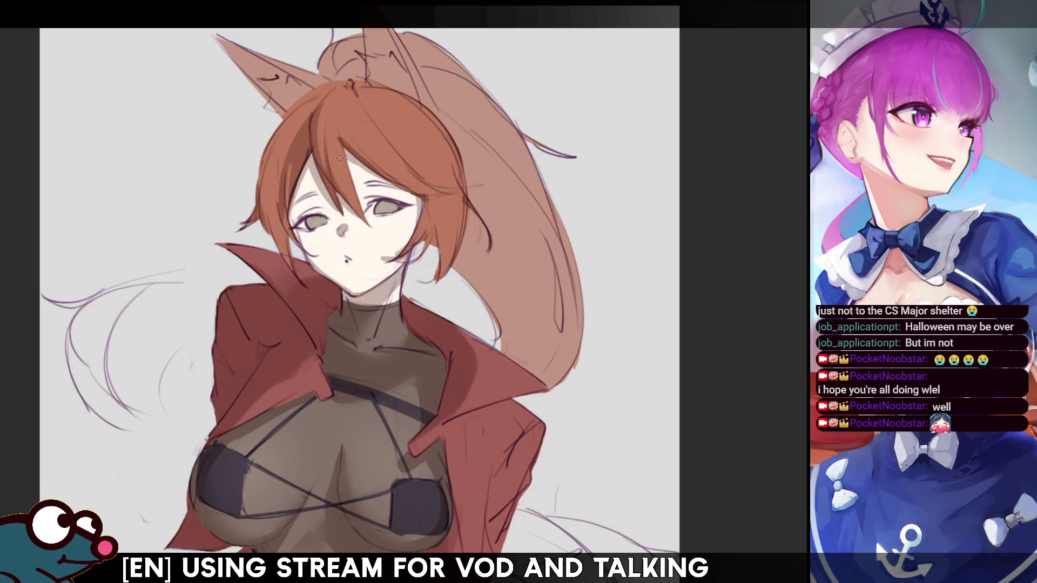
key("Insert")
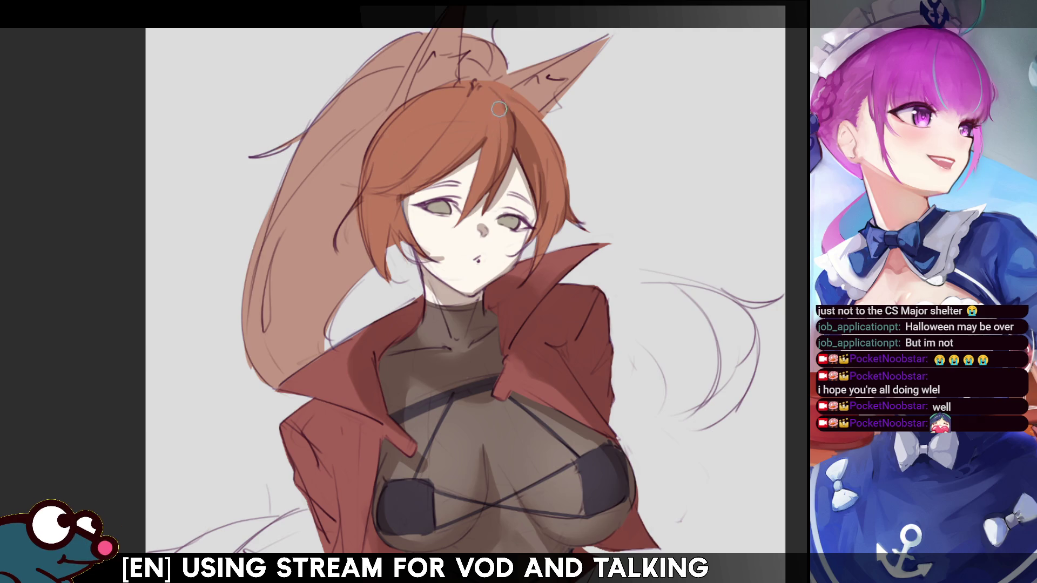
key("bracketright")
key("bracketright")
key("bracketright")
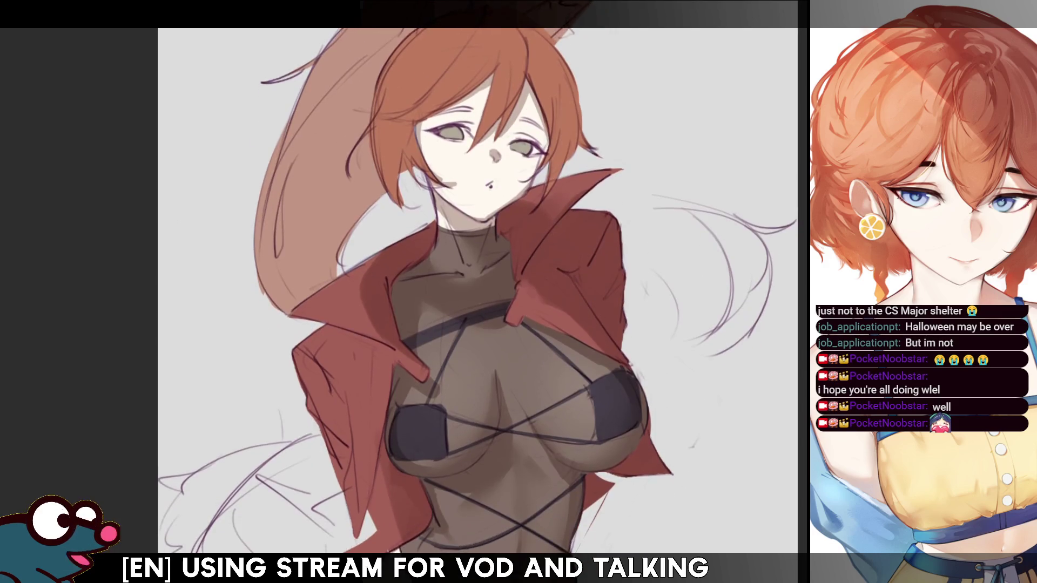
scroll(470, 292, "down", 2)
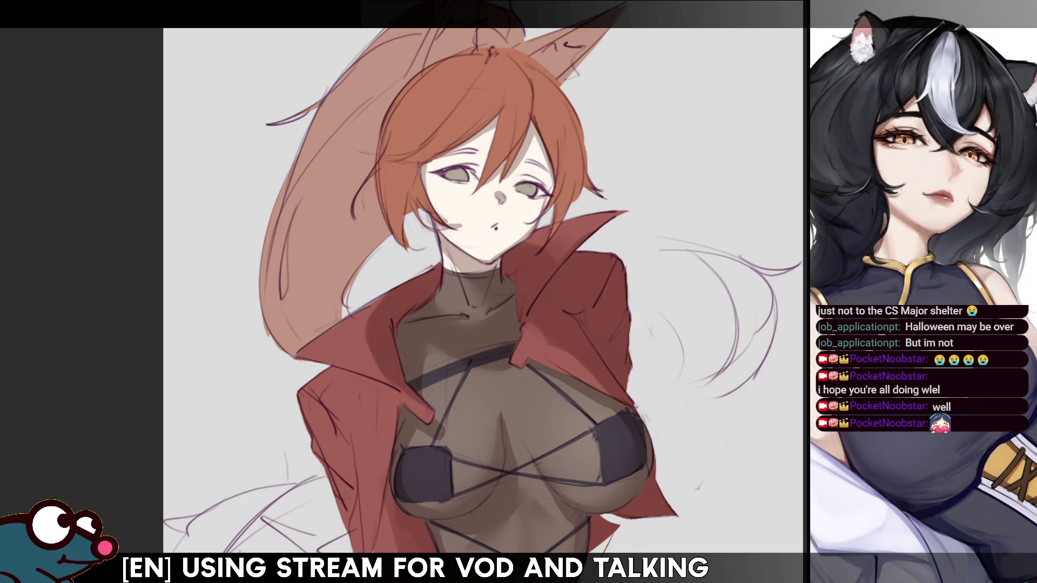
left_click_drag(470, 292, 433, 308)
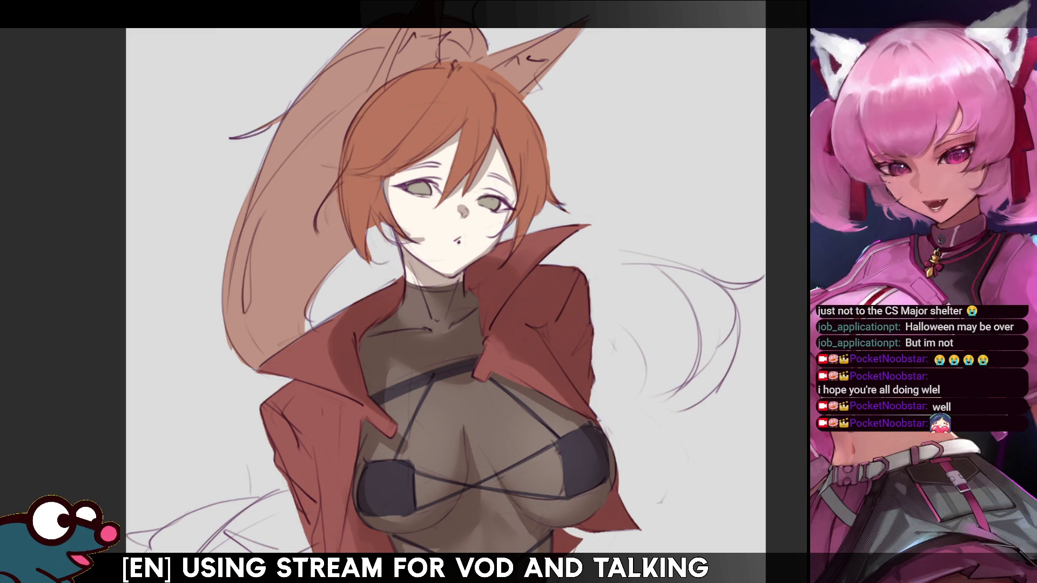
mouse_move(446, 293)
left_mouse_down()
mouse_move(449, 272)
mouse_move(450, 292)
mouse_move(455, 284)
left_mouse_up()
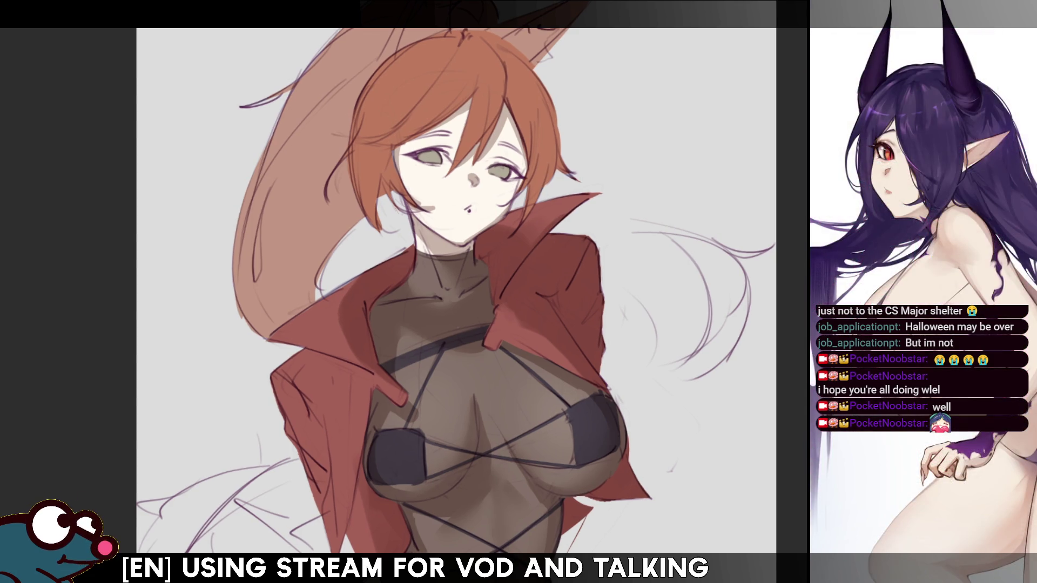
left_click_drag(454, 292, 454, 289)
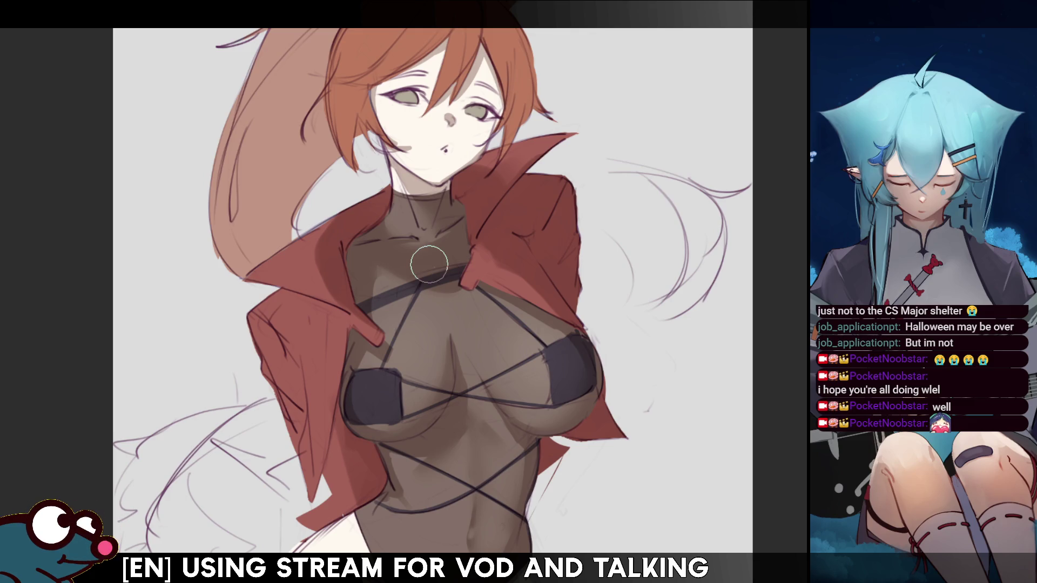
scroll(438, 292, "down", 5)
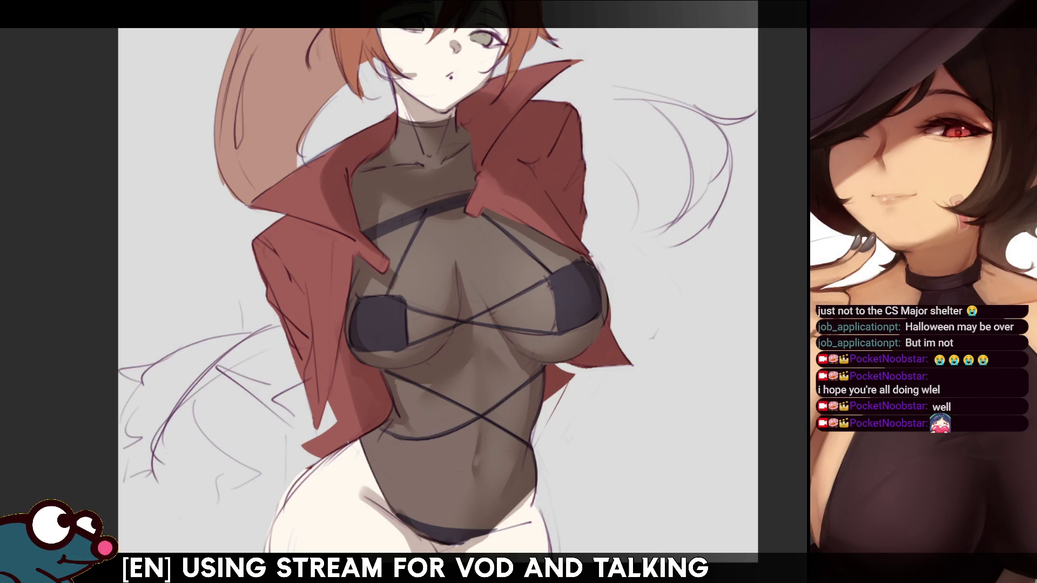
scroll(437, 293, "up", 4)
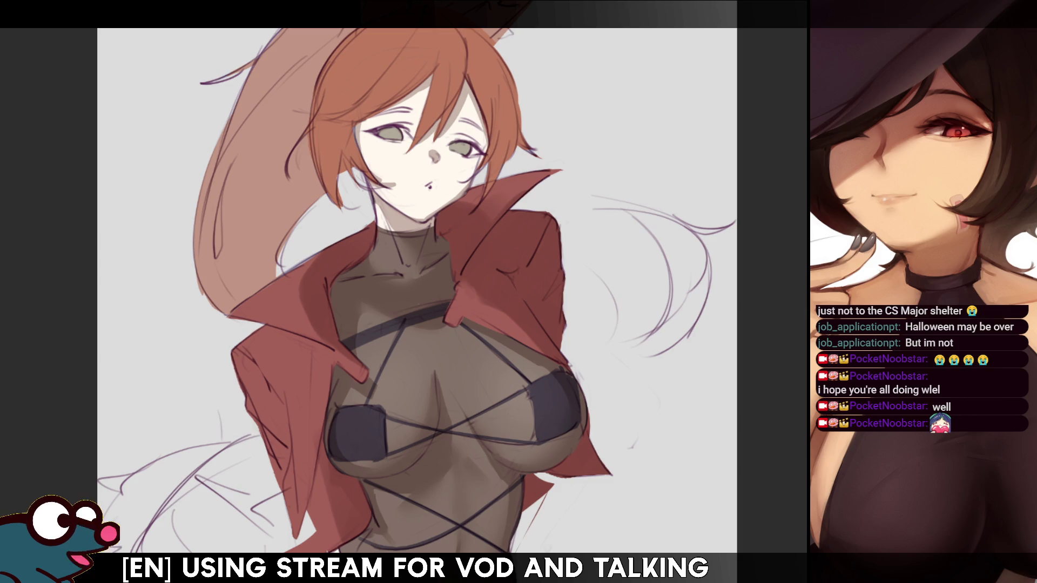
left_click_drag(438, 292, 424, 219)
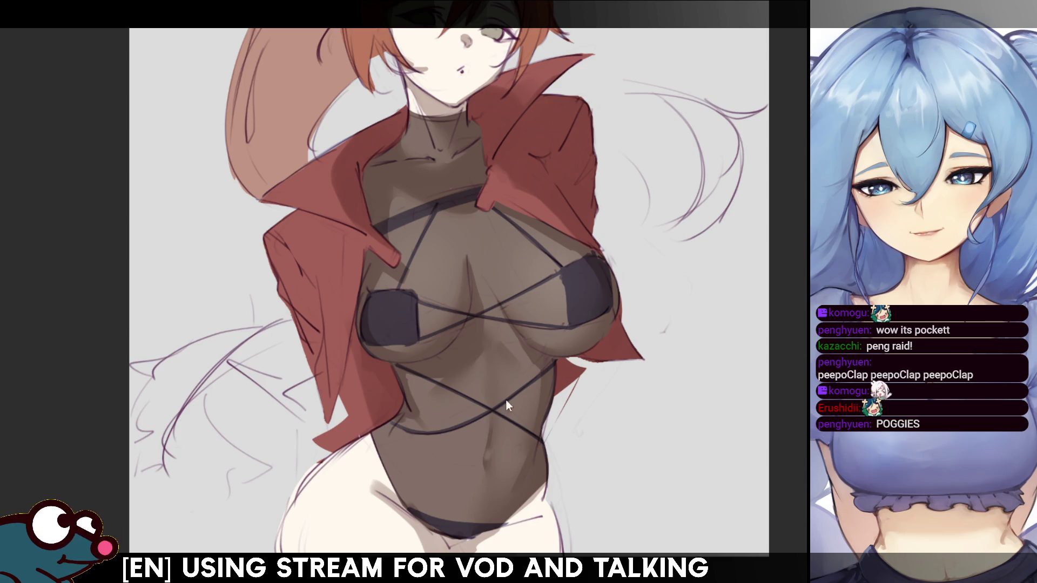
Switch to the open illustration of the purple-haired girl in a dark jacket
key("ctrl+Tab")
scroll(560, 526, "down", 3)
scroll(559, 525, "up", 3)
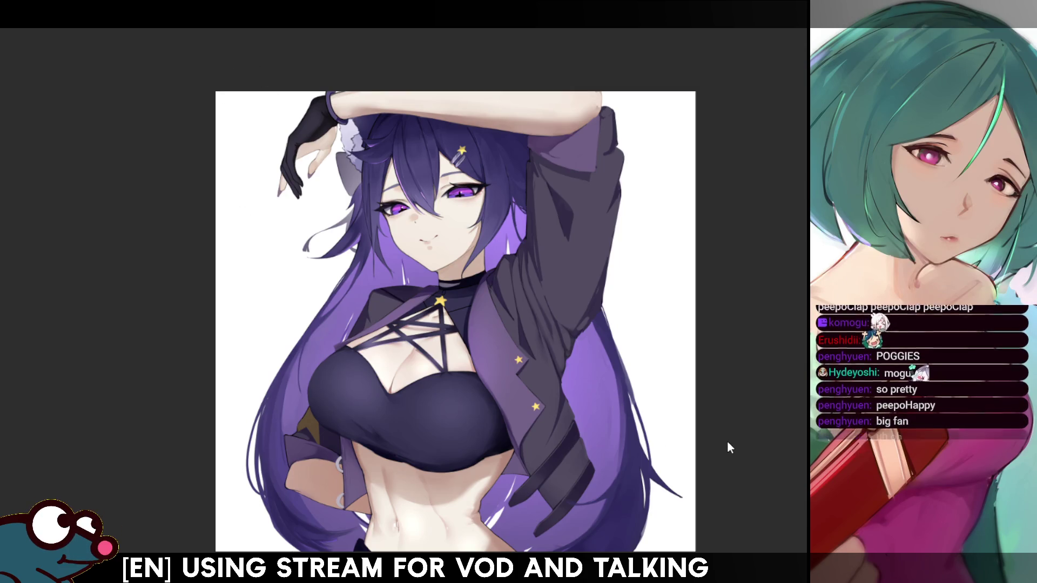
Step through other finished artworks and return to the red-haired fox-girl canvas
key("ctrl+Tab")
scroll(441, 266, "down", 1)
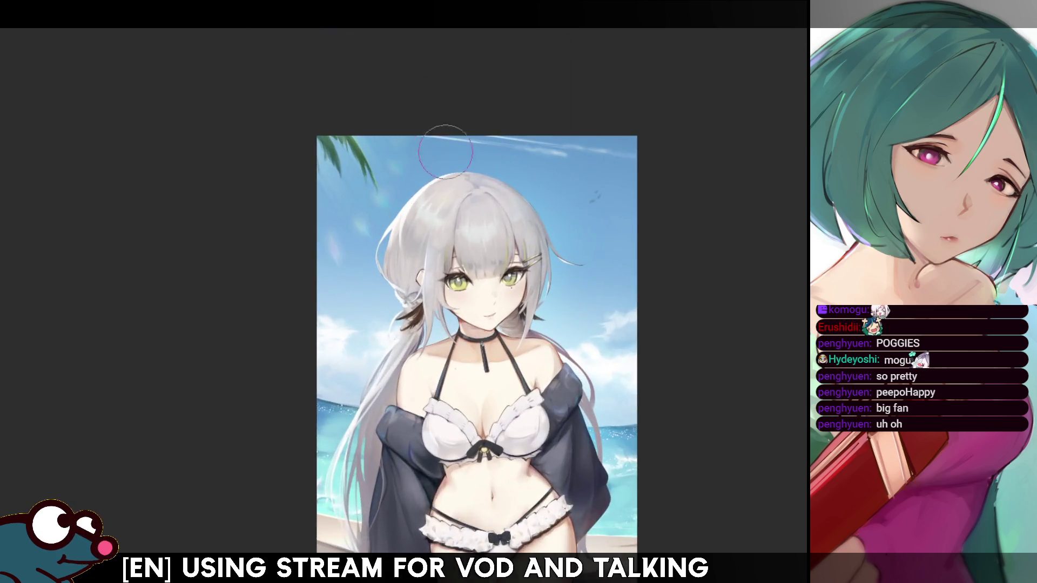
scroll(454, 283, "up", 3)
scroll(478, 308, "up", 1)
scroll(500, 327, "down", 3)
scroll(527, 317, "down", 2)
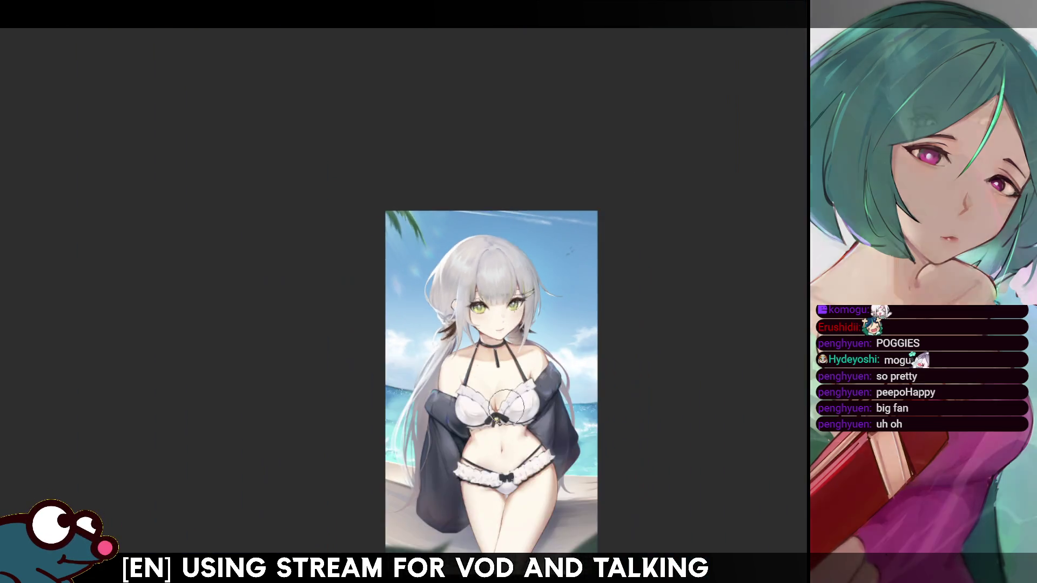
scroll(551, 317, "up", 3)
scroll(575, 315, "down", 3)
scroll(600, 313, "up", 2)
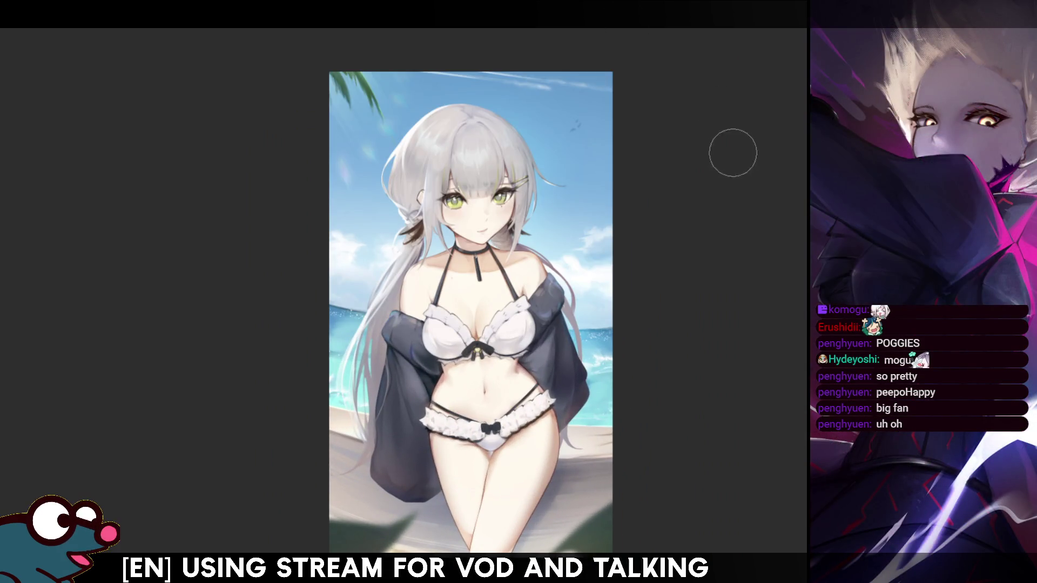
scroll(518, 259, "up", 2)
scroll(503, 243, "down", 3)
scroll(502, 242, "up", 2)
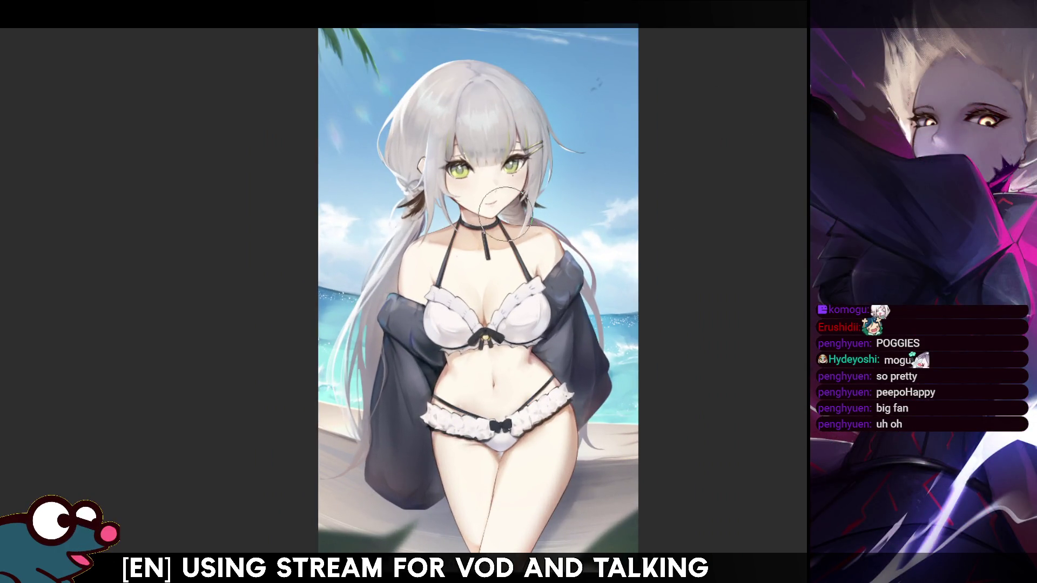
scroll(486, 96, "up", 2)
scroll(488, 122, "down", 3)
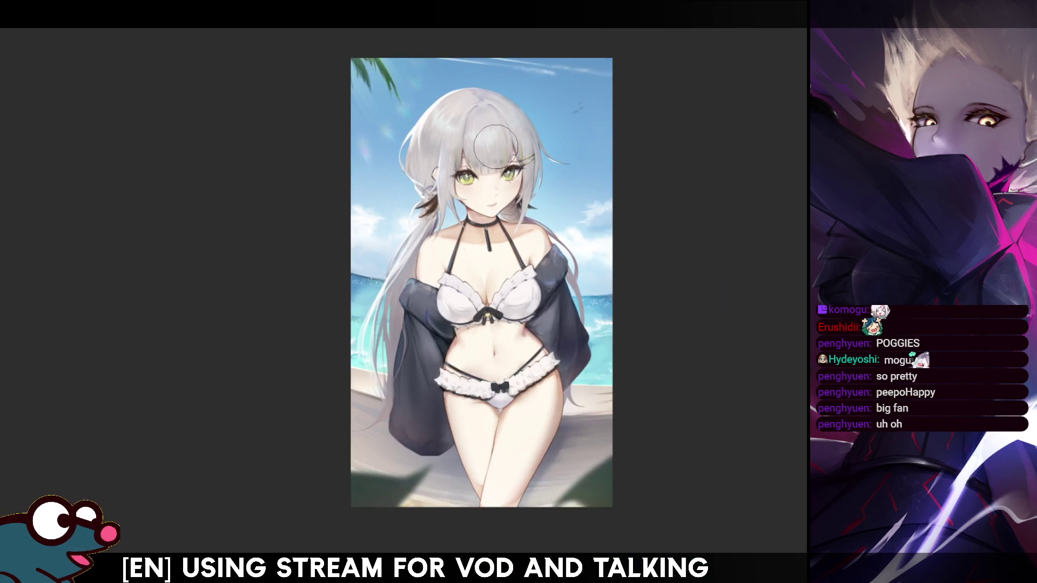
scroll(491, 133, "up", 1)
key("Right")
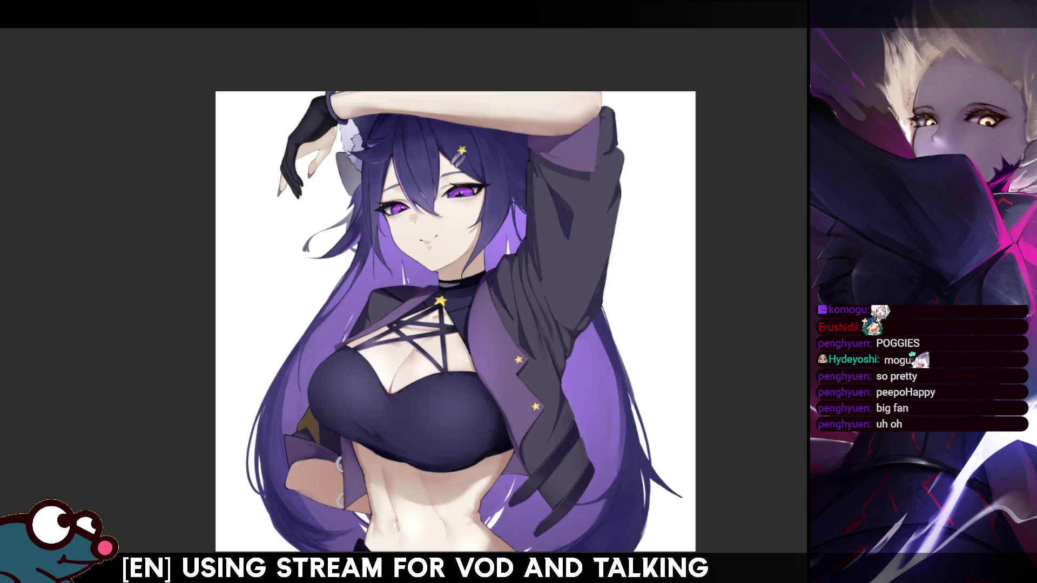
scroll(369, 122, "down", 2)
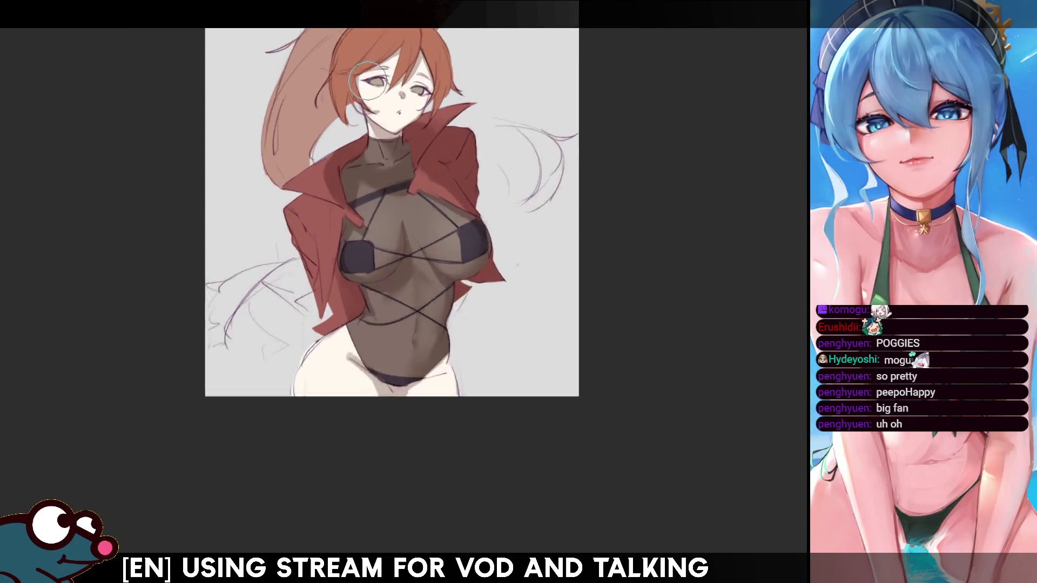
scroll(369, 122, "up", 2)
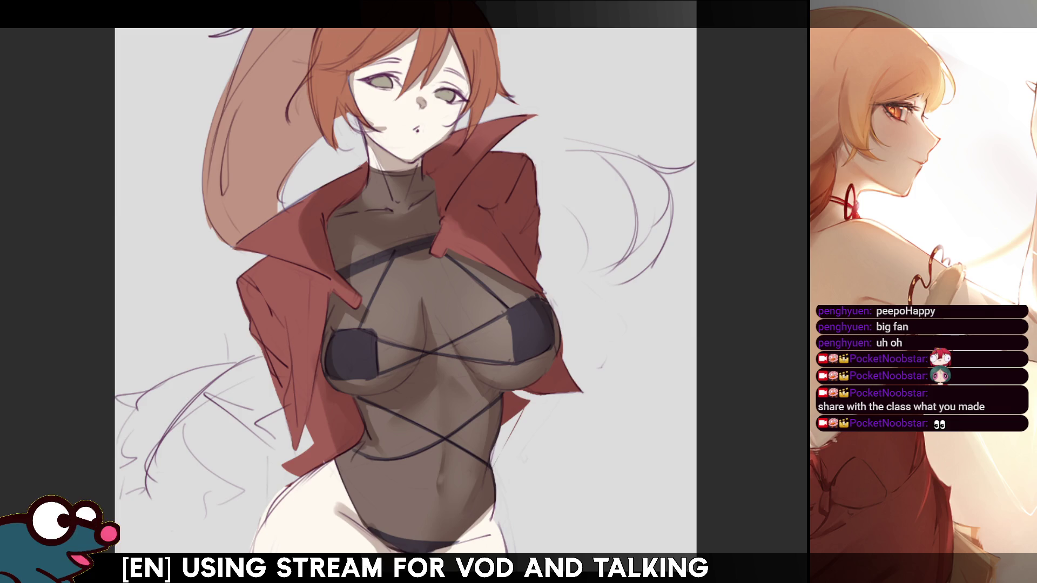
scroll(405, 292, "up", 3)
scroll(397, 292, "up", 2)
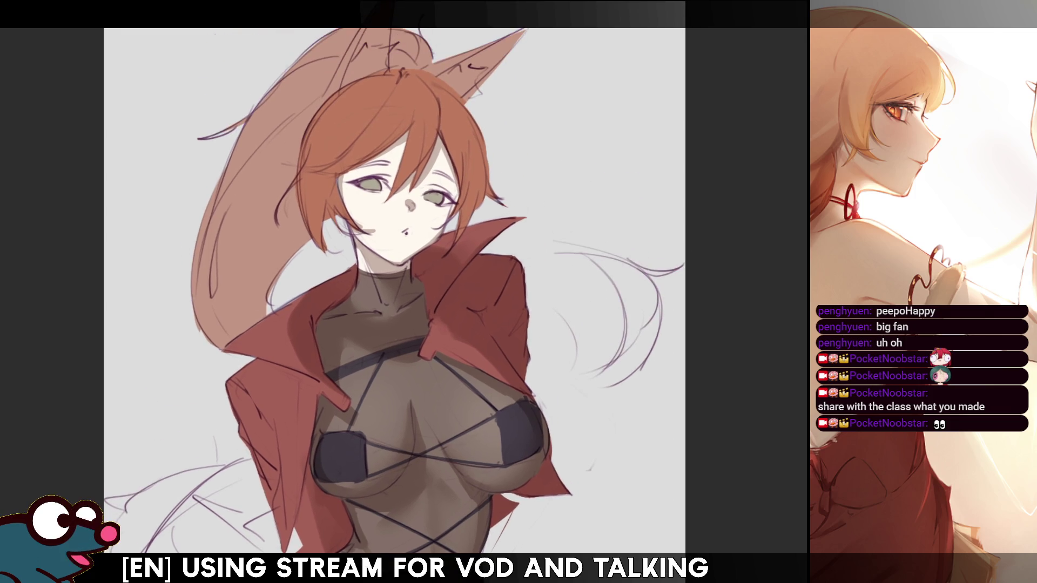
left_click_drag(397, 291, 455, 243)
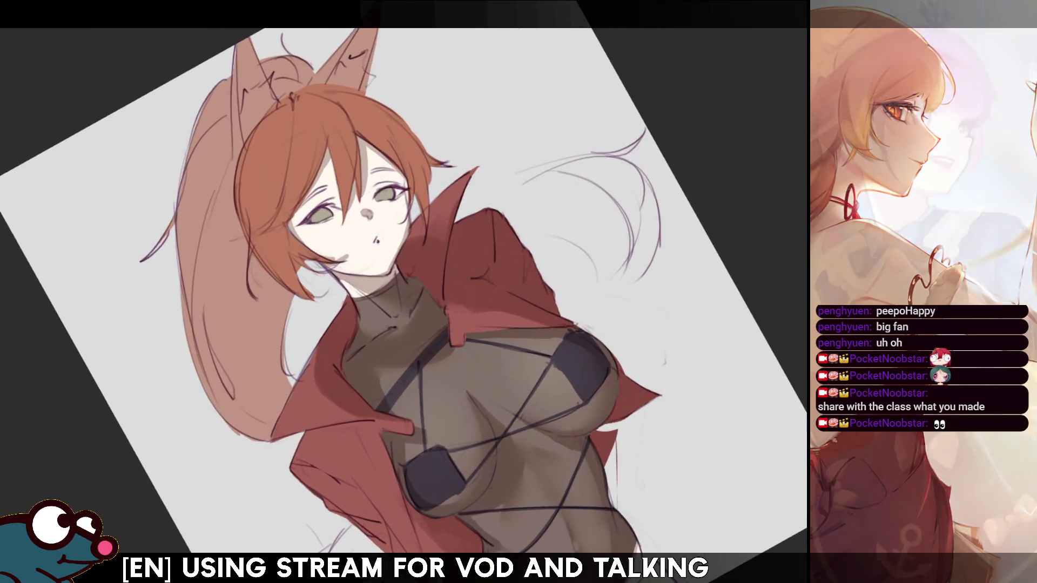
left_click_drag(403, 292, 454, 244)
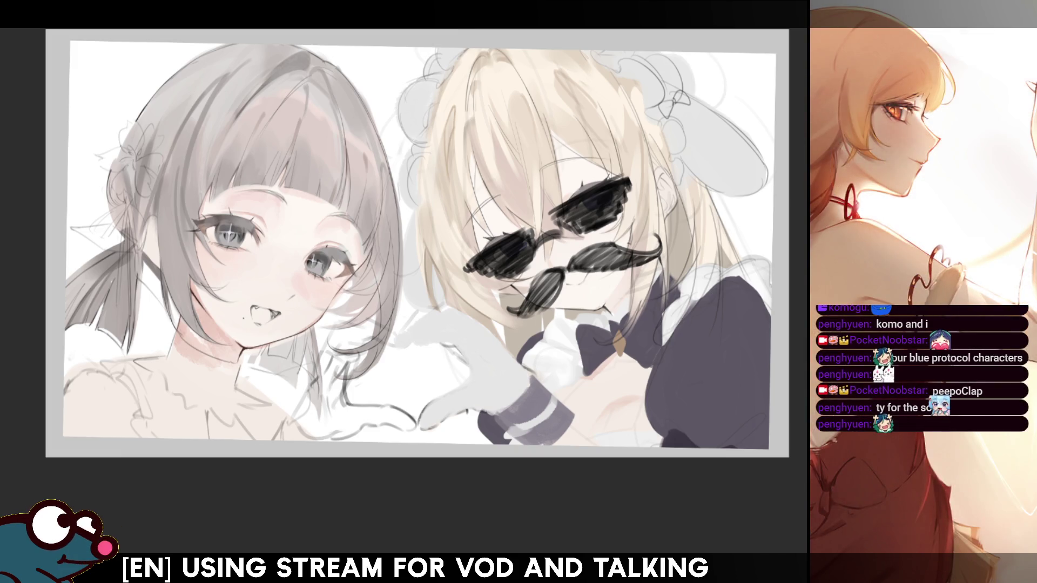
scroll(418, 244, "down", 2)
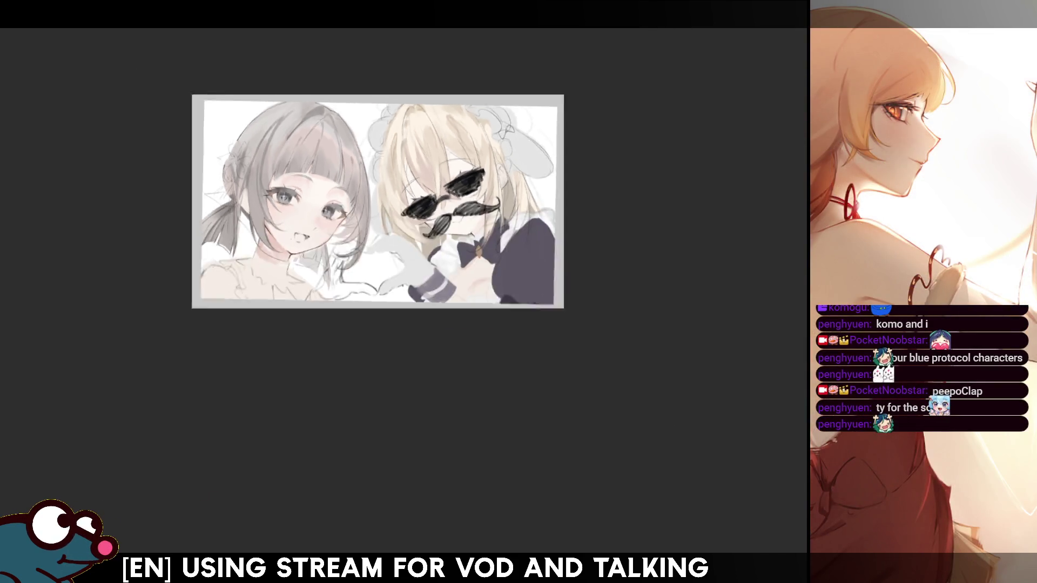
scroll(381, 203, "up", 2)
scroll(413, 236, "up", 1)
scroll(438, 231, "down", 2)
scroll(557, 158, "up", 1)
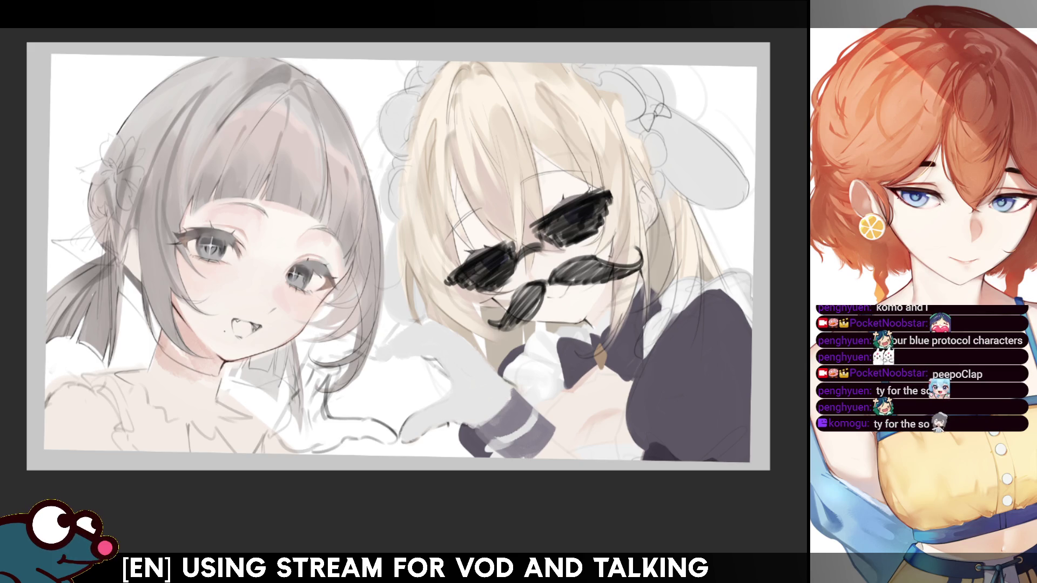
scroll(397, 255, "down", 3)
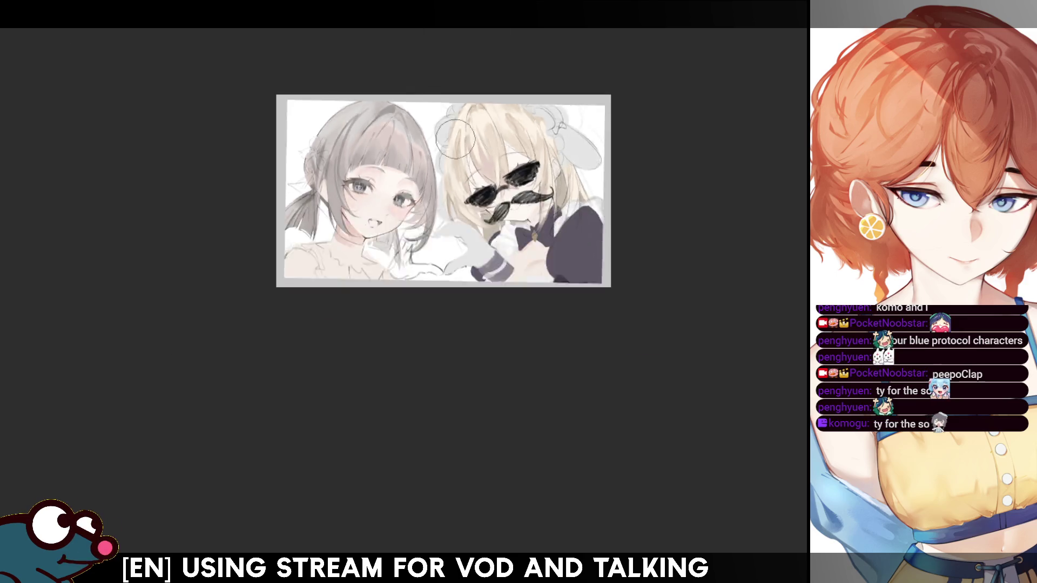
scroll(251, 166, "up", 2)
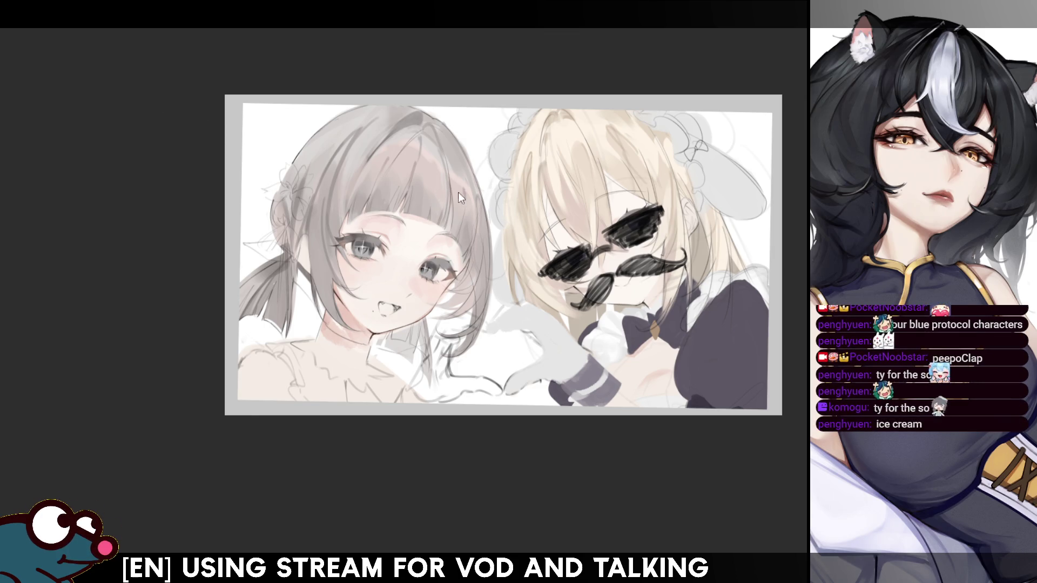
Return from the two-girls sketch to the red-haired fox-girl painting
key("alt+Tab")
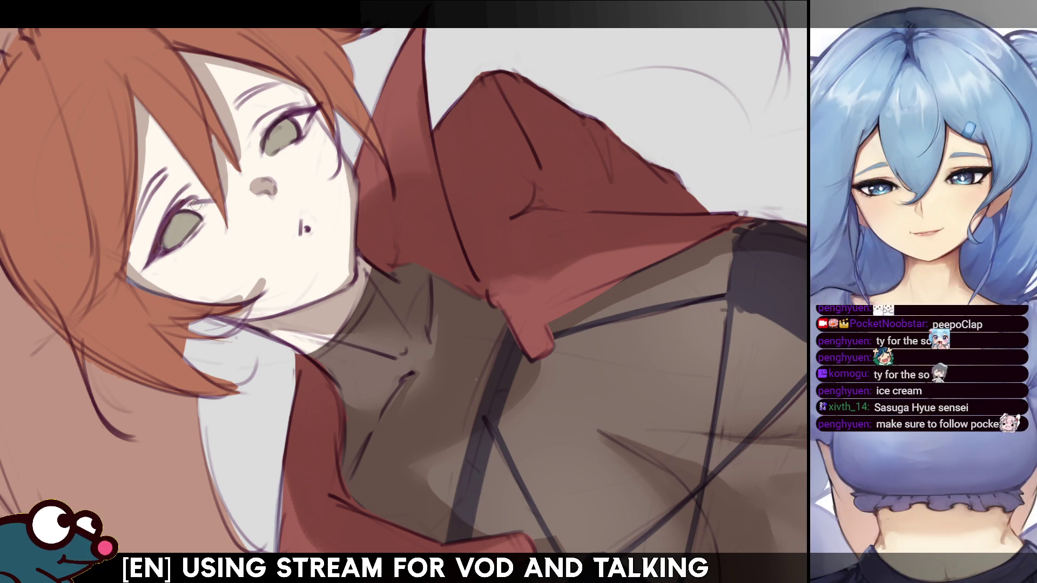
Check the face mirrored, then darken and thicken the lower eyelid line
key("h")
key("h")
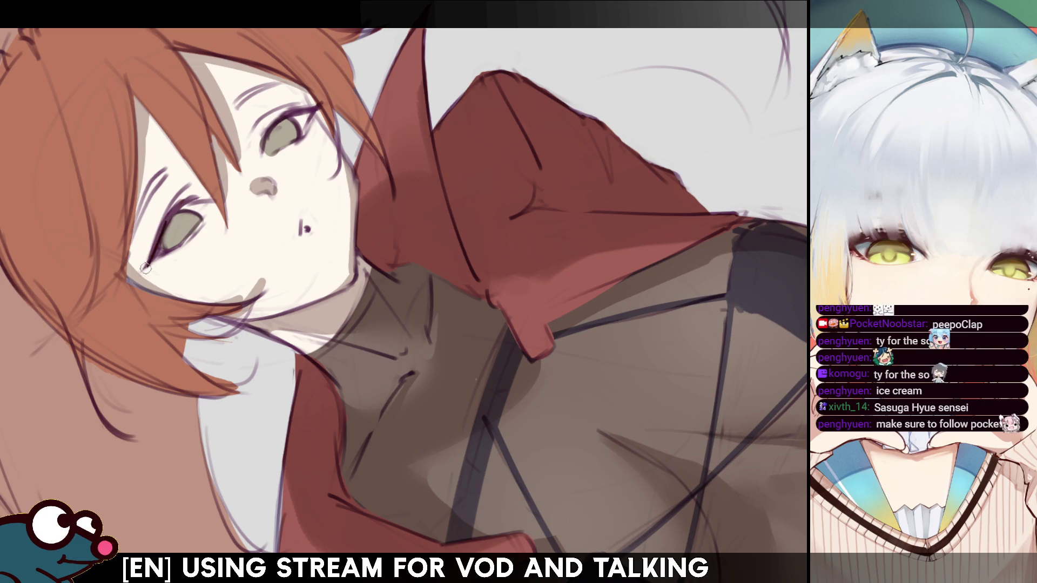
left_click_drag(139, 270, 170, 255)
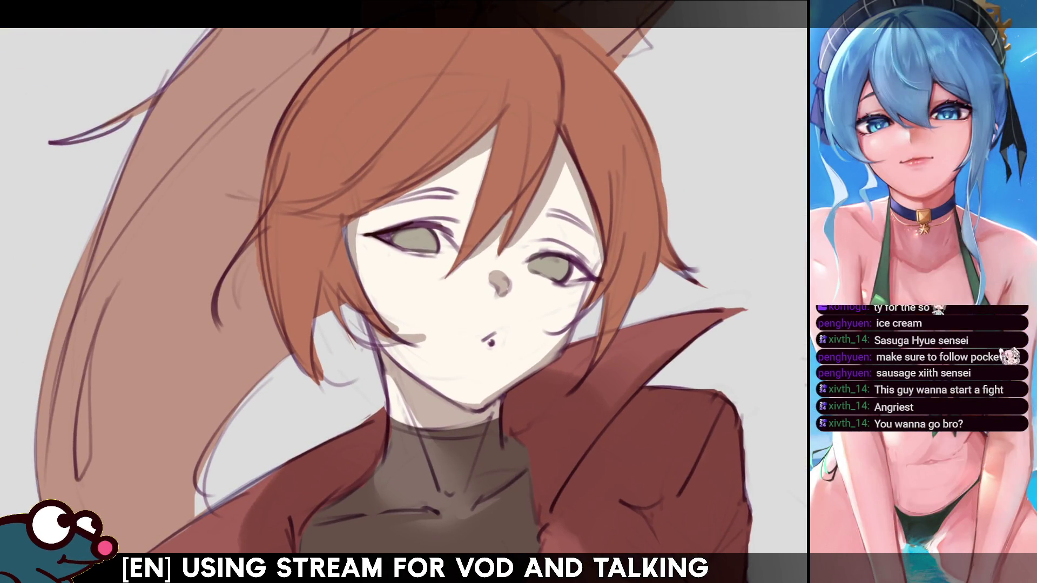
key("r")
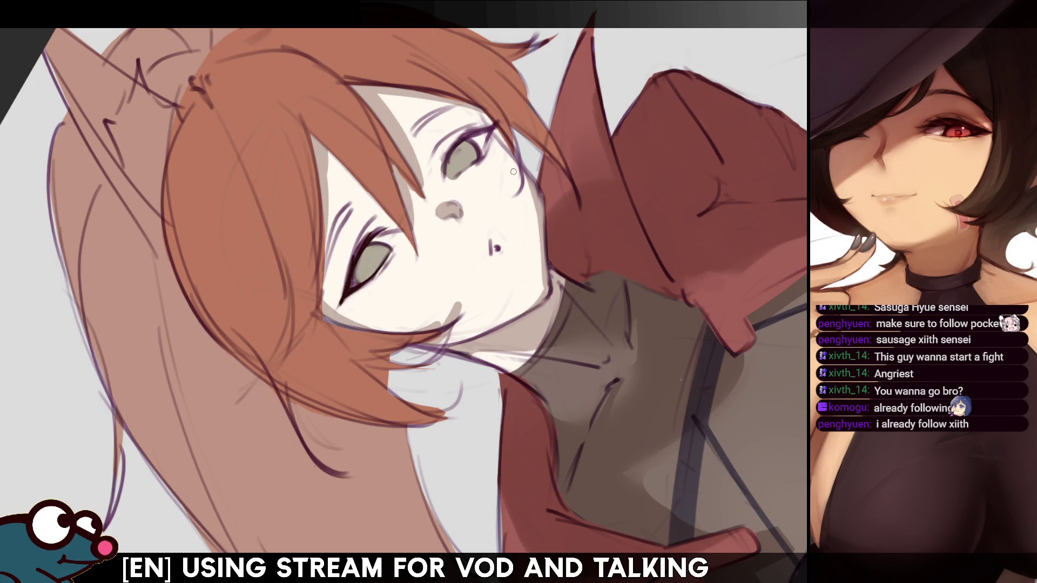
Check the face mirrored and straightened, then rotate the view to a comfortable angle for the eyes
key("h")
key("Escape")
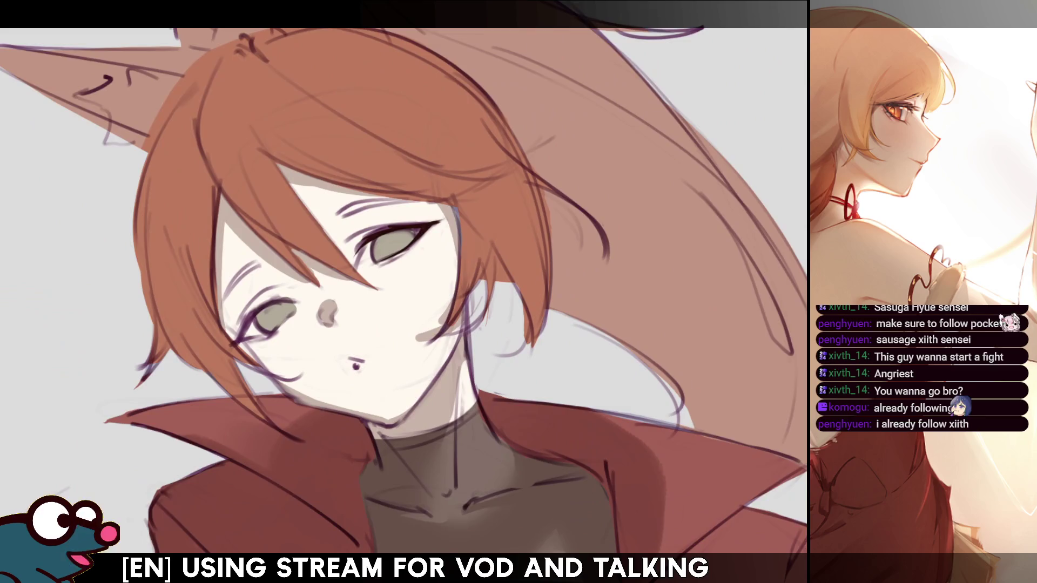
key("ctrl+bracketleft")
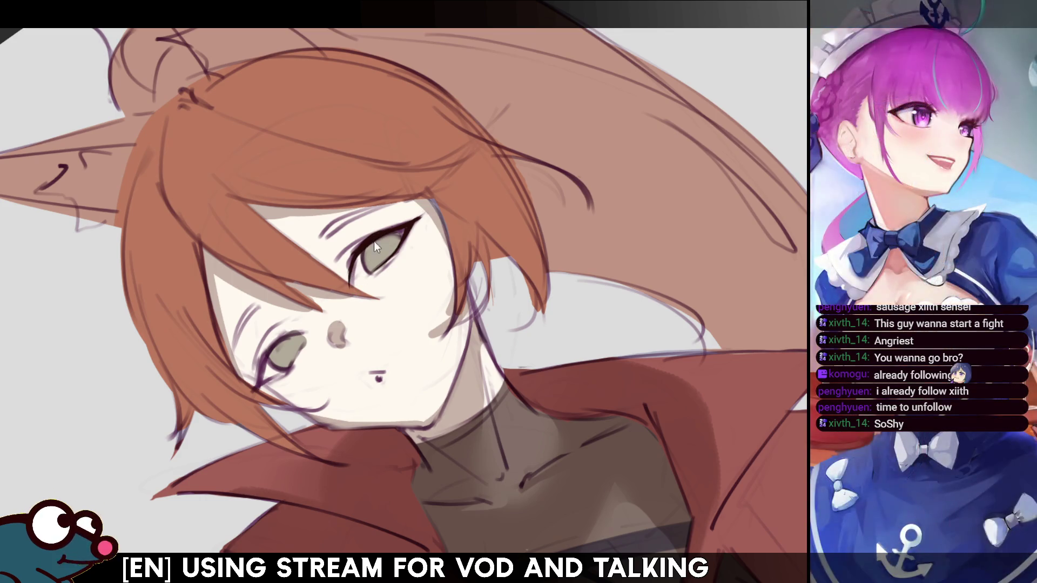
key("m")
key("m")
key("m")
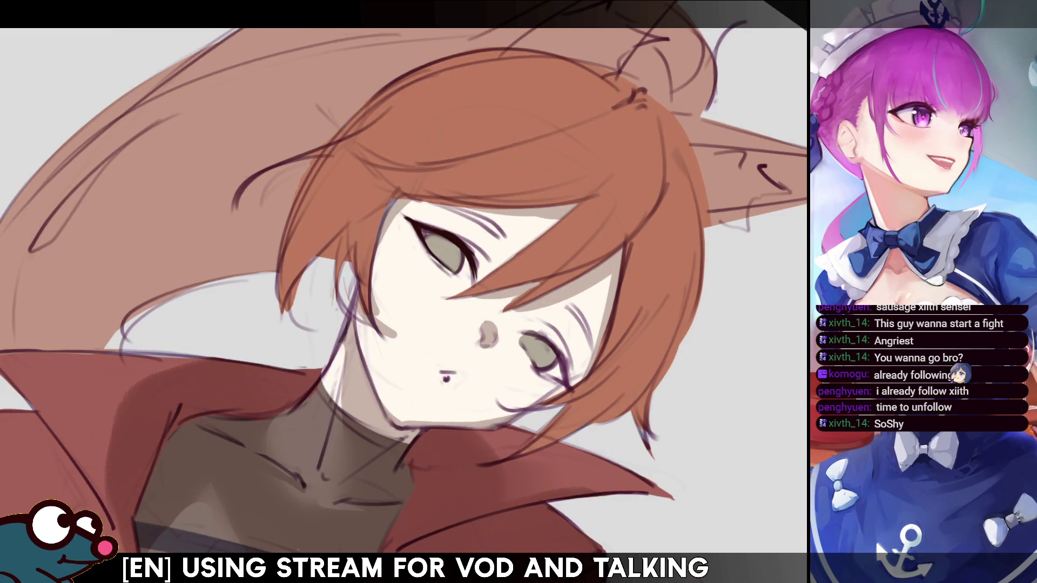
mouse_move(486, 162)
left_mouse_down()
mouse_move(551, 227)
mouse_move(584, 299)
mouse_move(568, 373)
mouse_move(519, 430)
left_mouse_up()
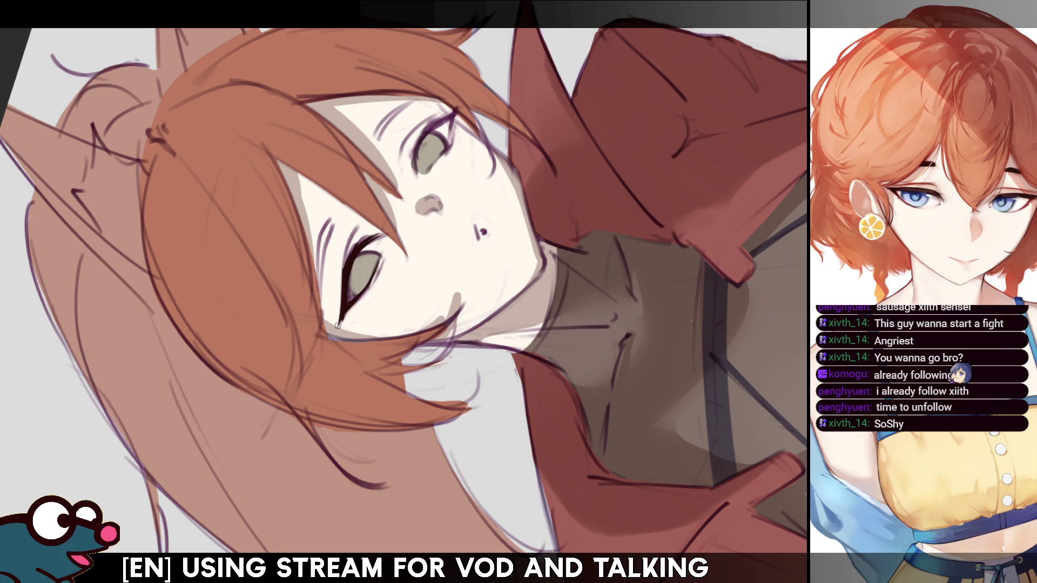
key("m")
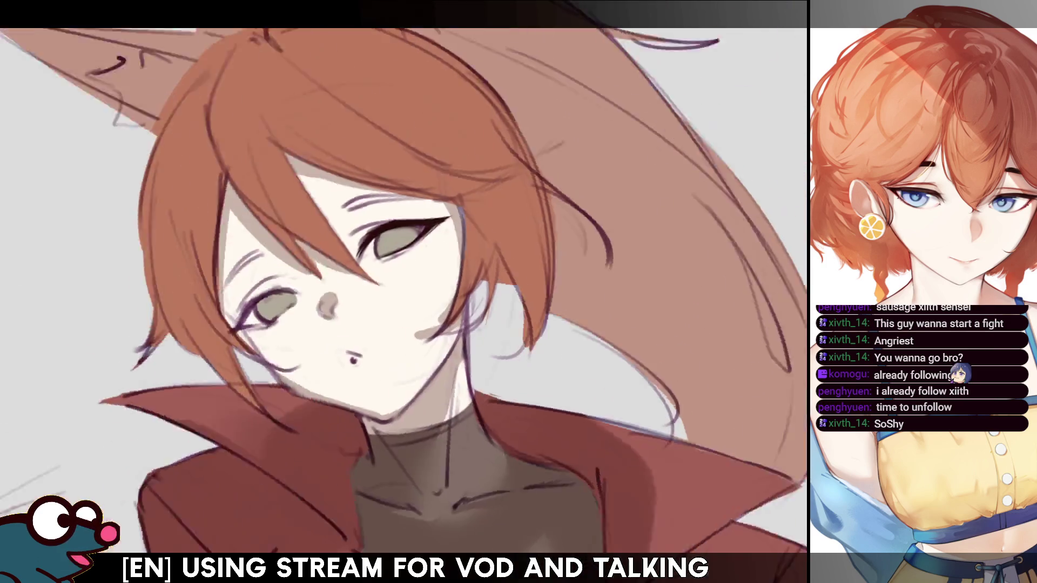
left_click_drag(454, 268, 379, 232)
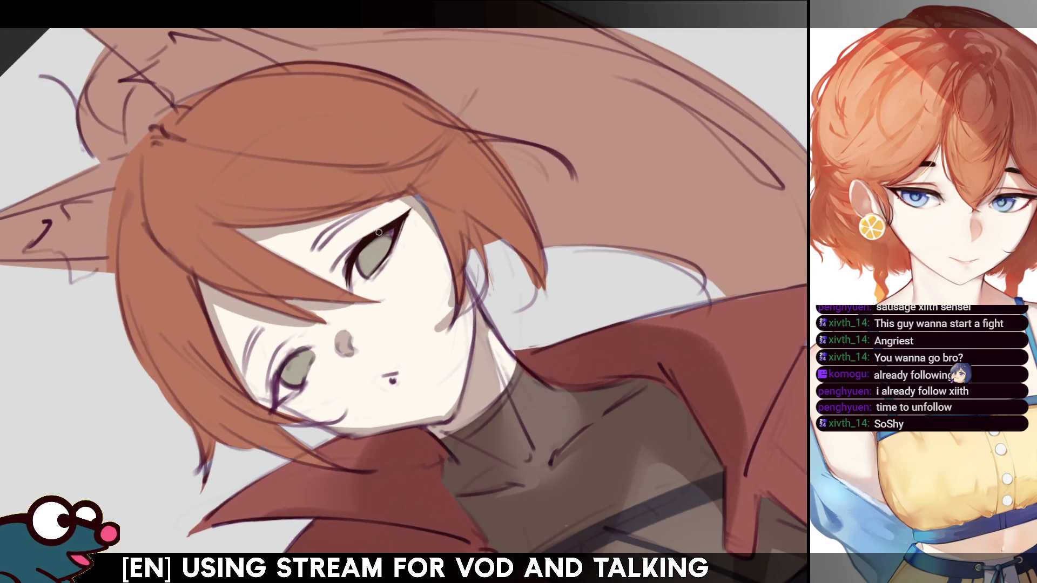
Enlarge the brush for strokes near the eye, reviewing the whole drawing and the face mirrored
key("bracketright")
key("bracketright")
key("bracketright")
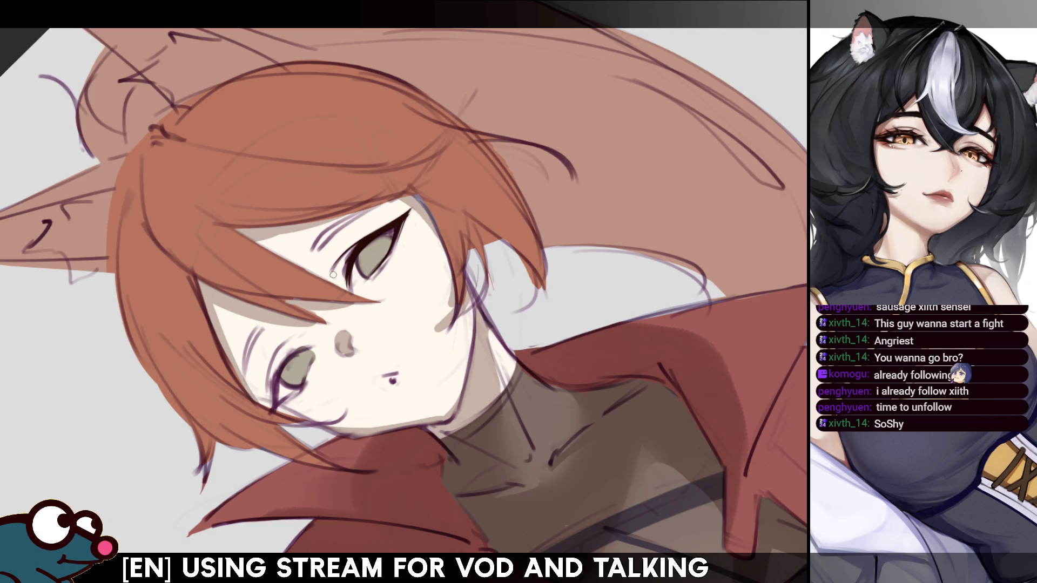
key("m")
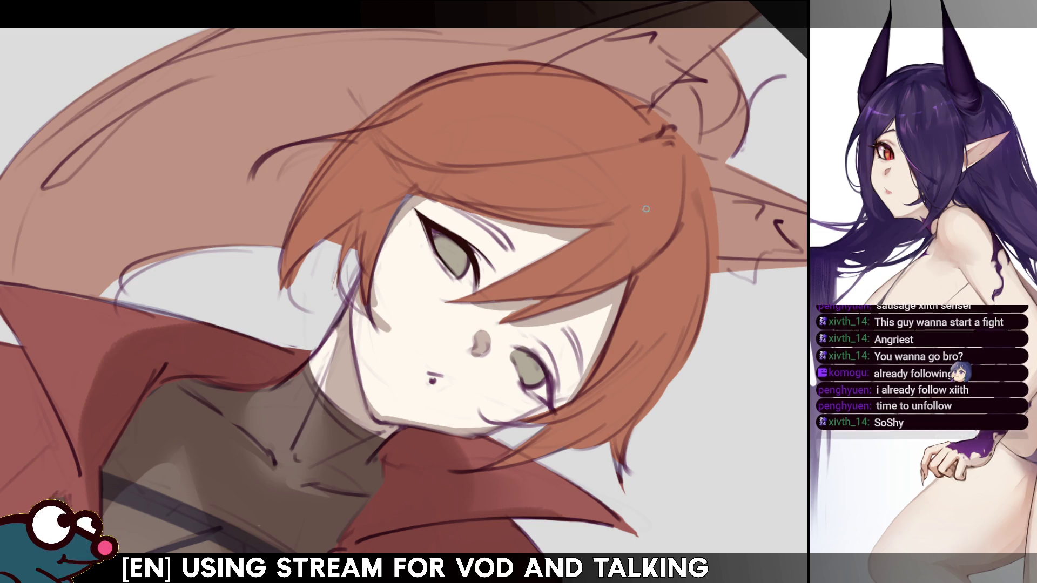
key("End")
key("ctrl+0")
scroll(404, 292, "up", 5)
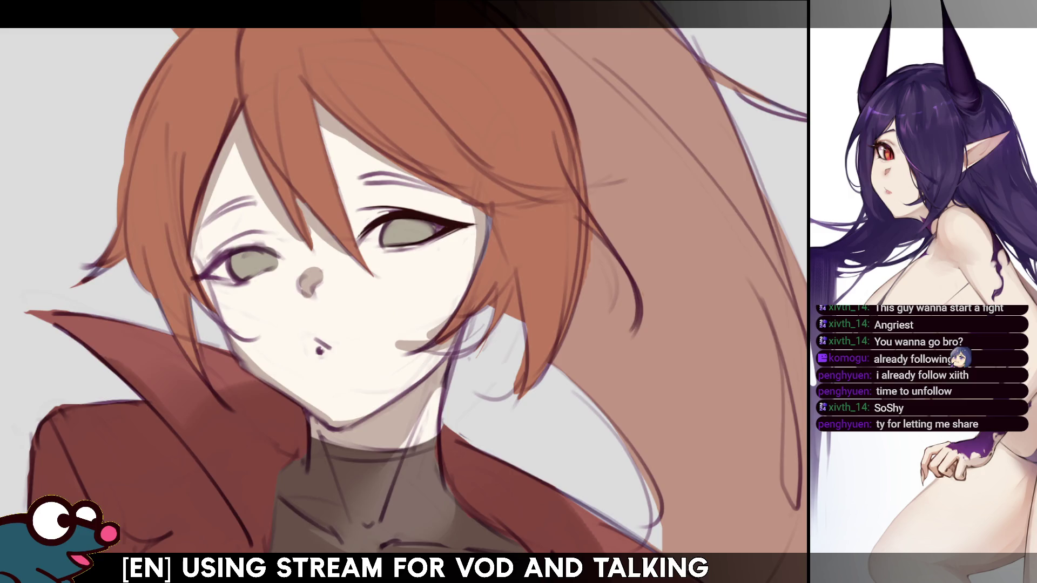
key("Delete")
key("Delete")
key("Delete")
key("Delete")
key("Delete")
key("Delete")
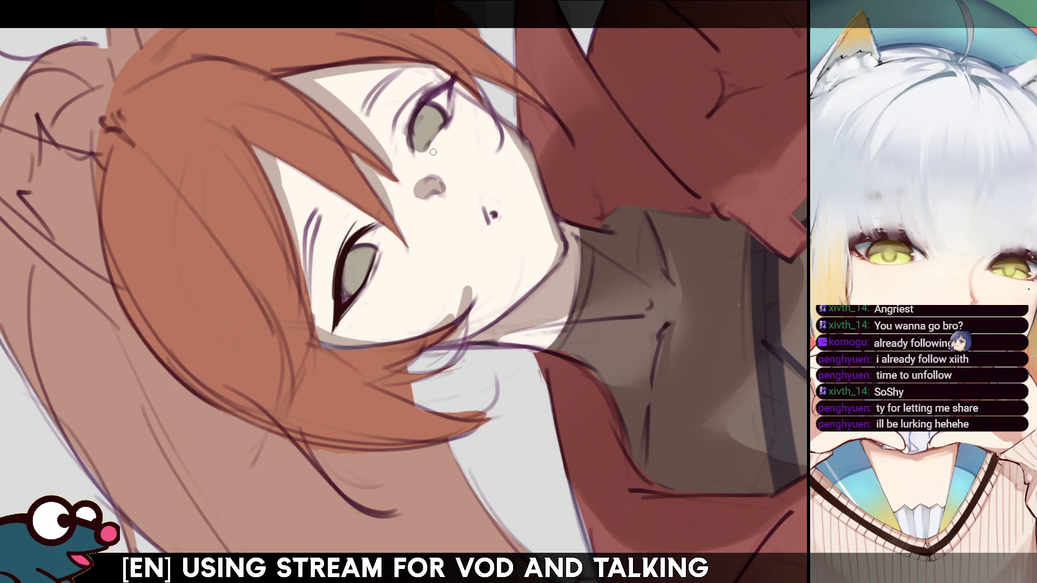
key("m")
left_click_drag(405, 291, 486, 244)
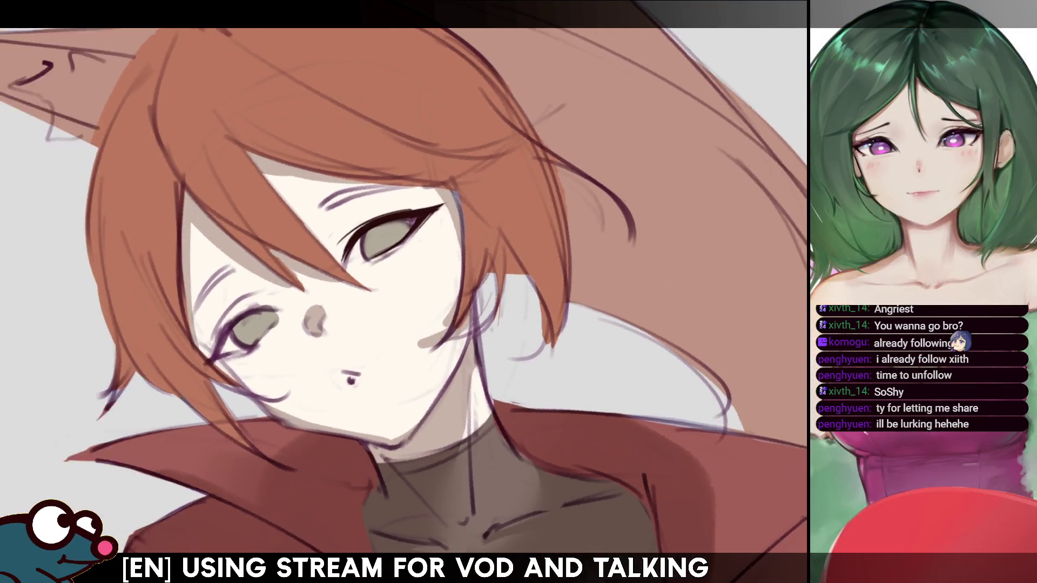
Tilt the view slightly for painting the eye and surrounding hair
left_click_drag(381, 244, 398, 237)
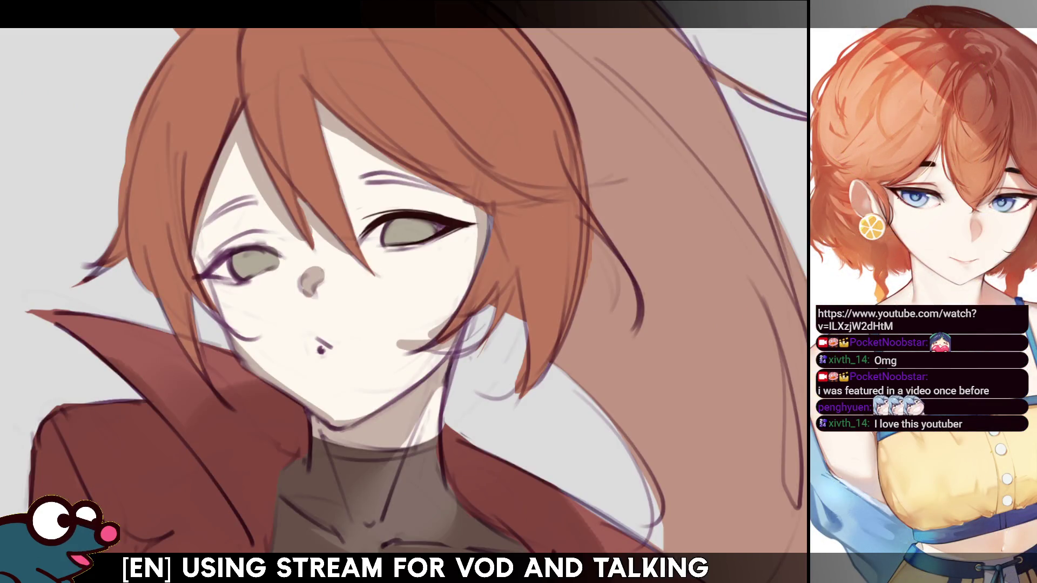
Check the face, hair and collar mirrored, then restore the normal view
key("h")
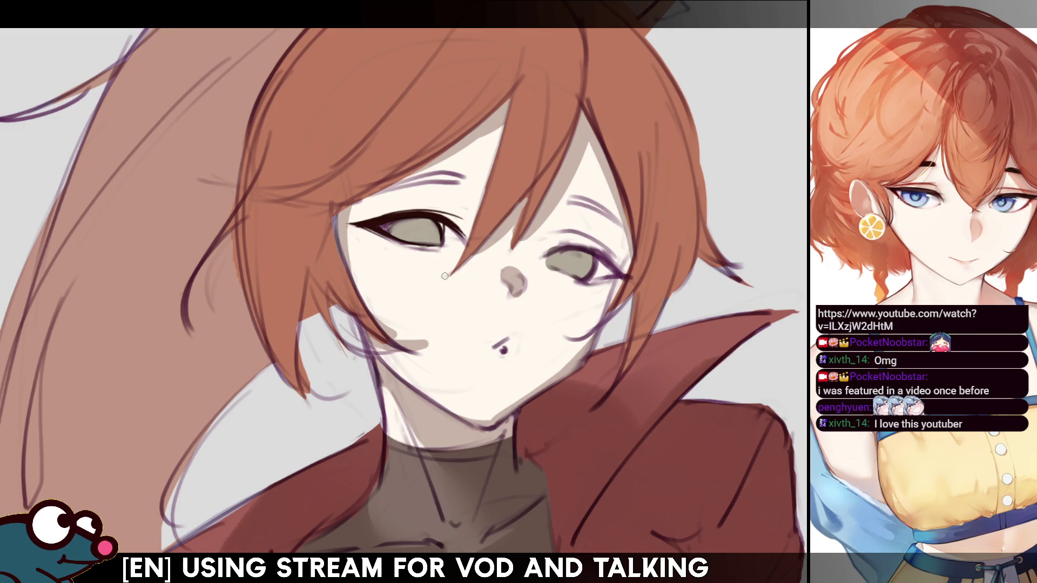
key("h")
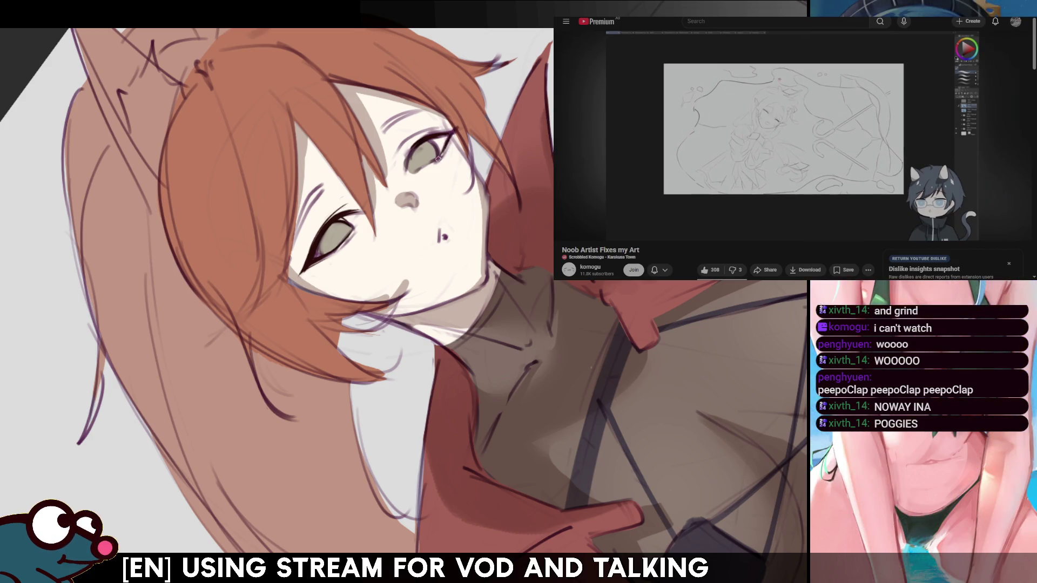
Repeatedly check face, hair and jacket mirrored, fit the whole drawing, then shrink the brush for eye detail
key("m")
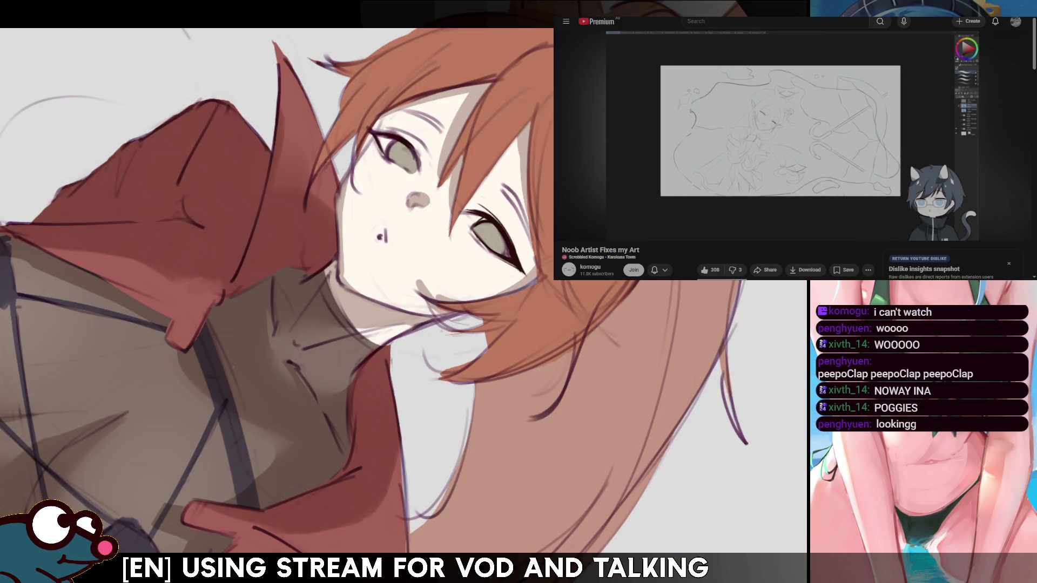
key("m")
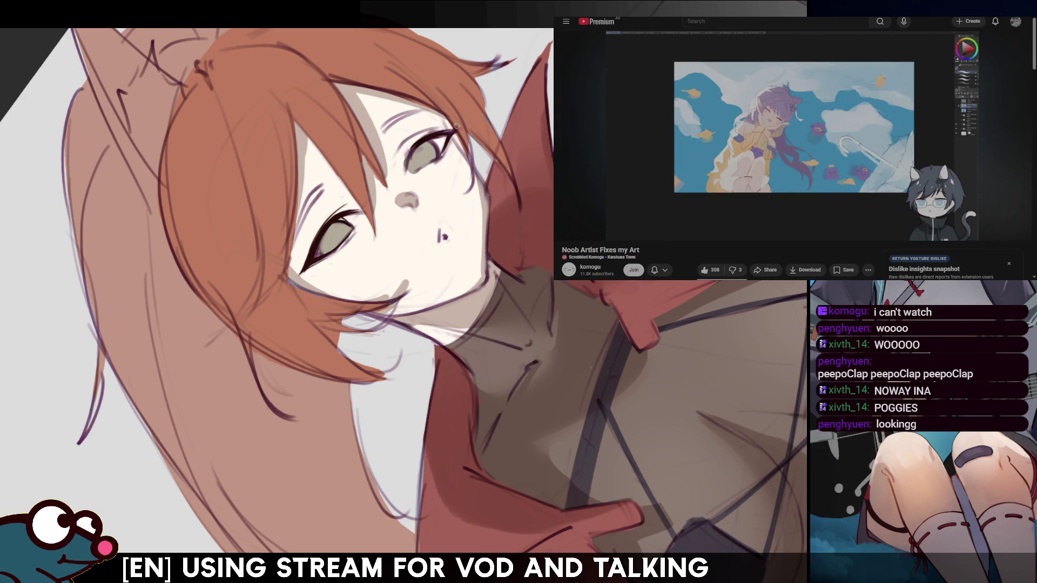
key("m")
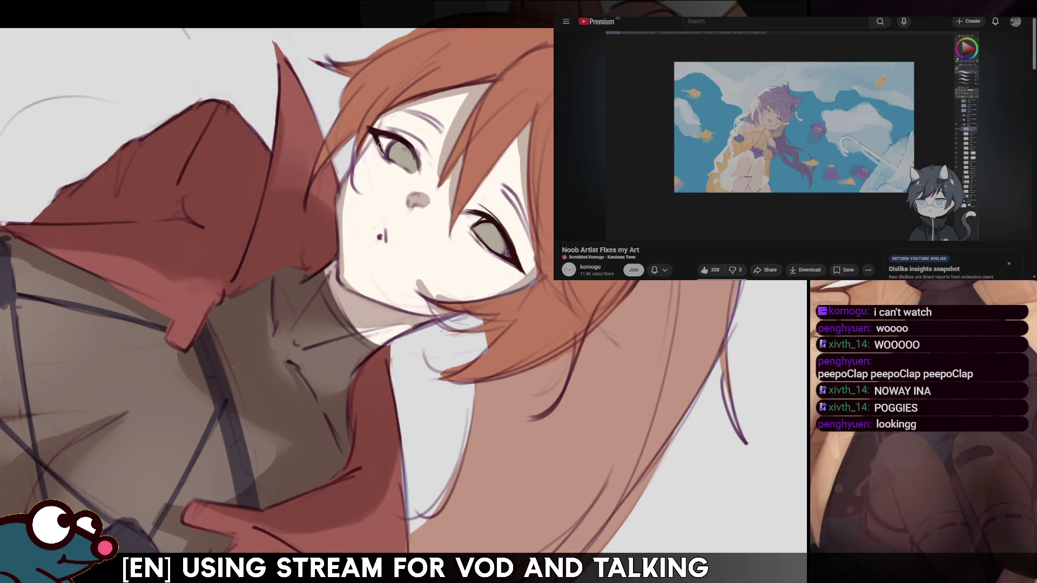
key("m")
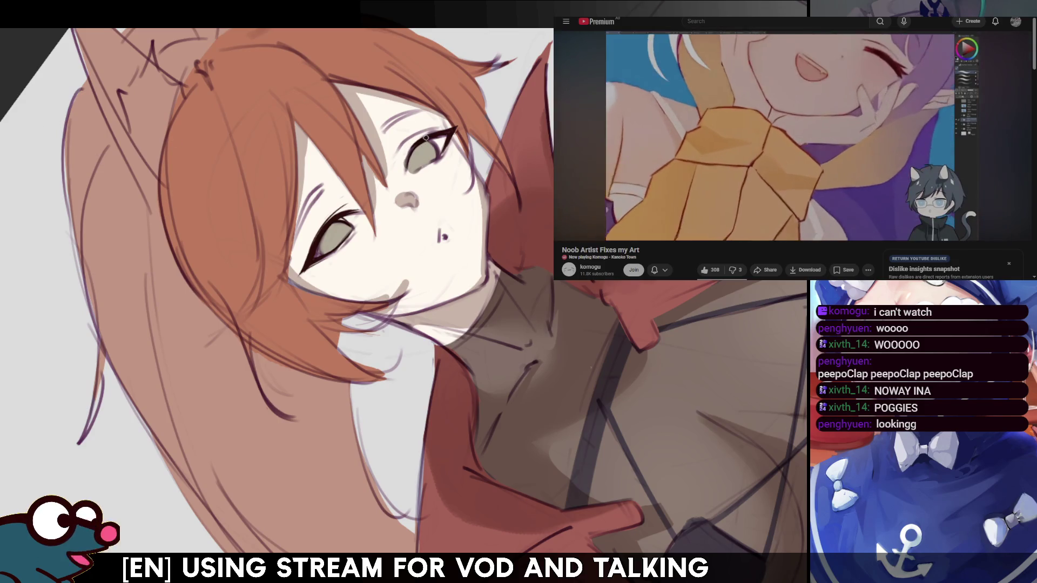
key("m")
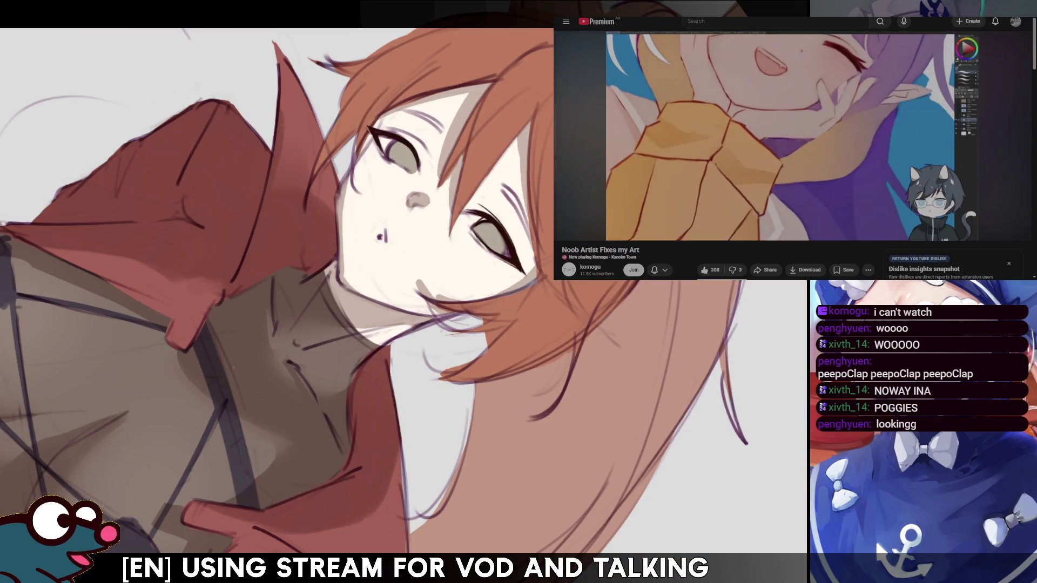
key("m")
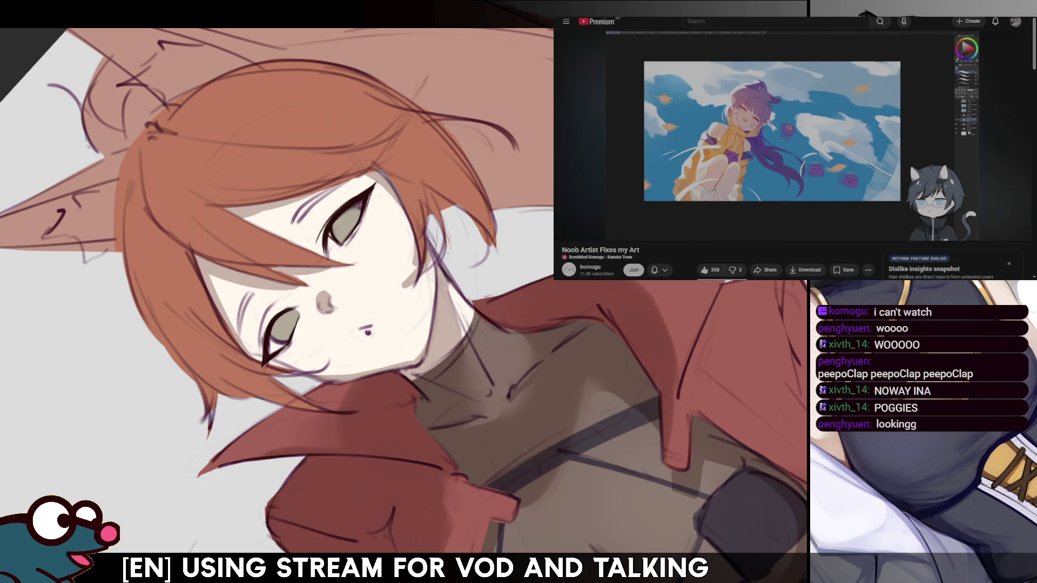
key("ctrl+0")
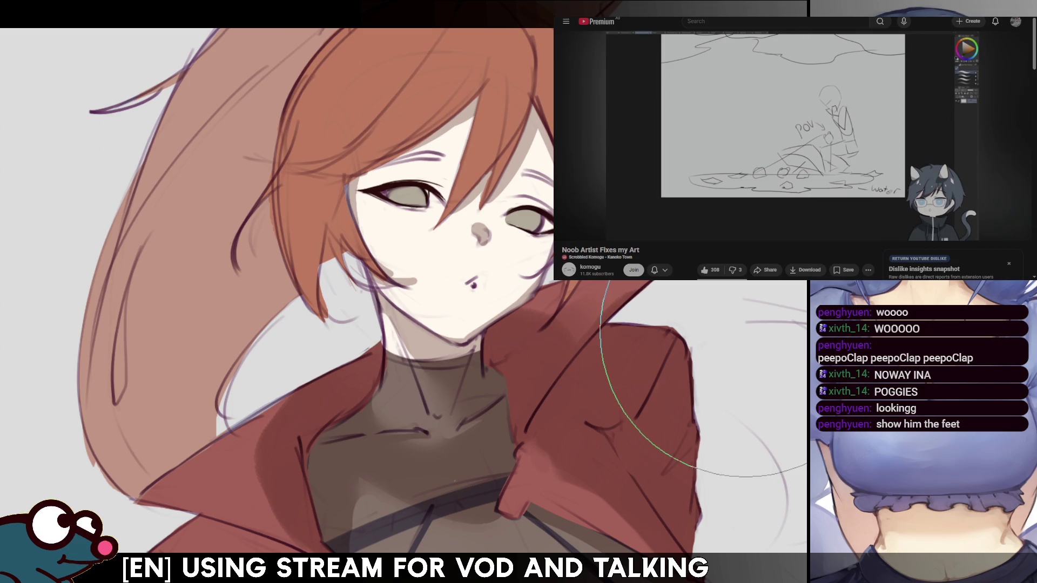
key("bracketleft")
key("bracketleft")
key("bracketleft")
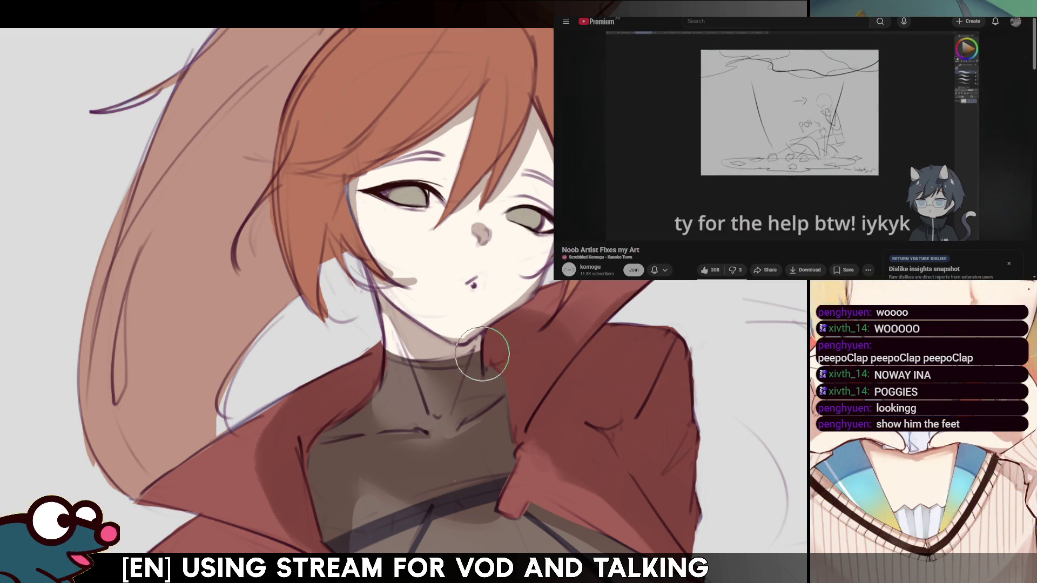
scroll(482, 354, "down", 5)
scroll(482, 355, "up", 3)
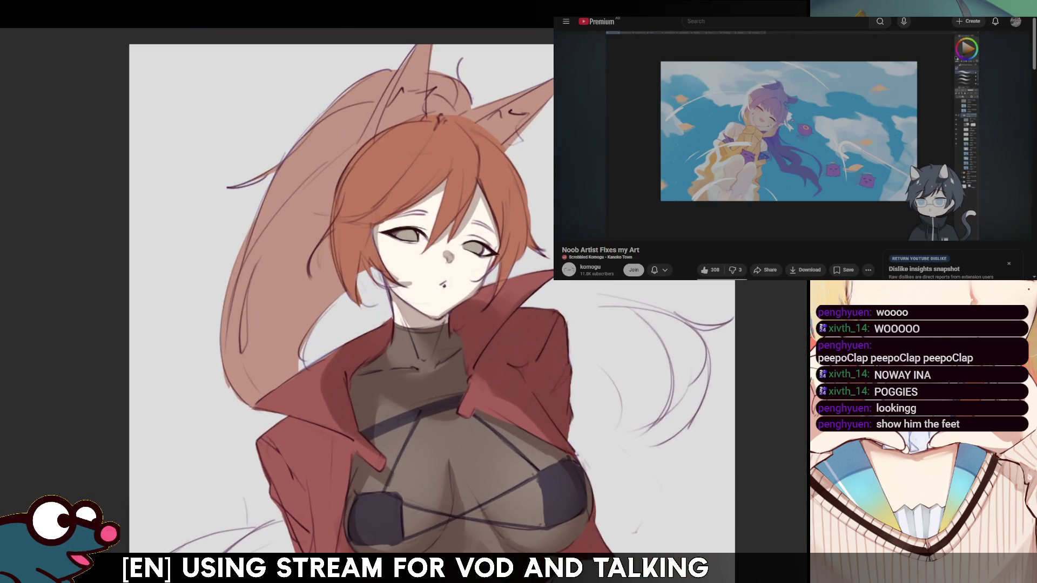
scroll(403, 255, "up", 1)
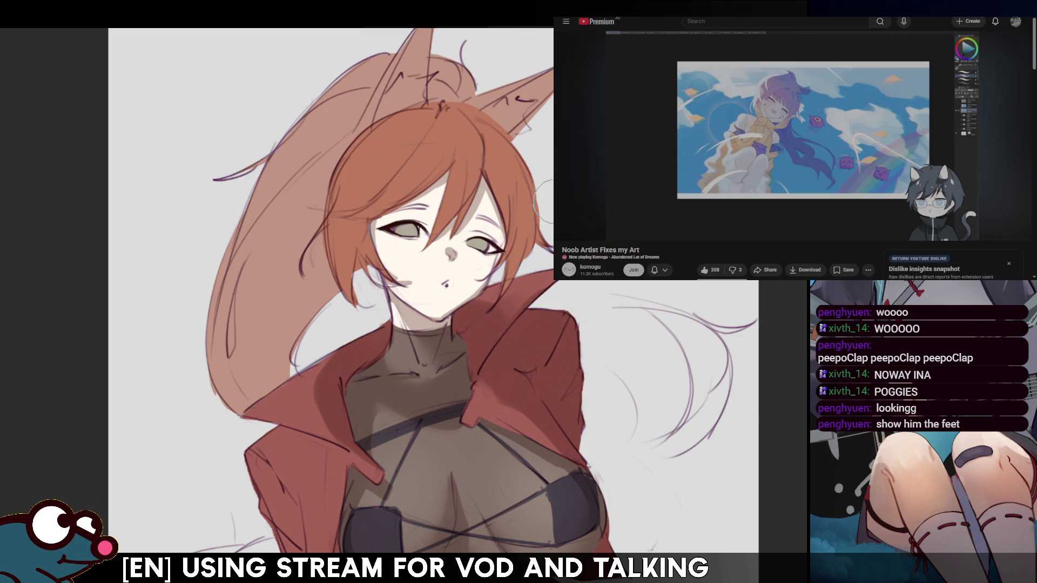
Toggle the mirrored view of the whole figure several times, ending with it mirrored
key("h")
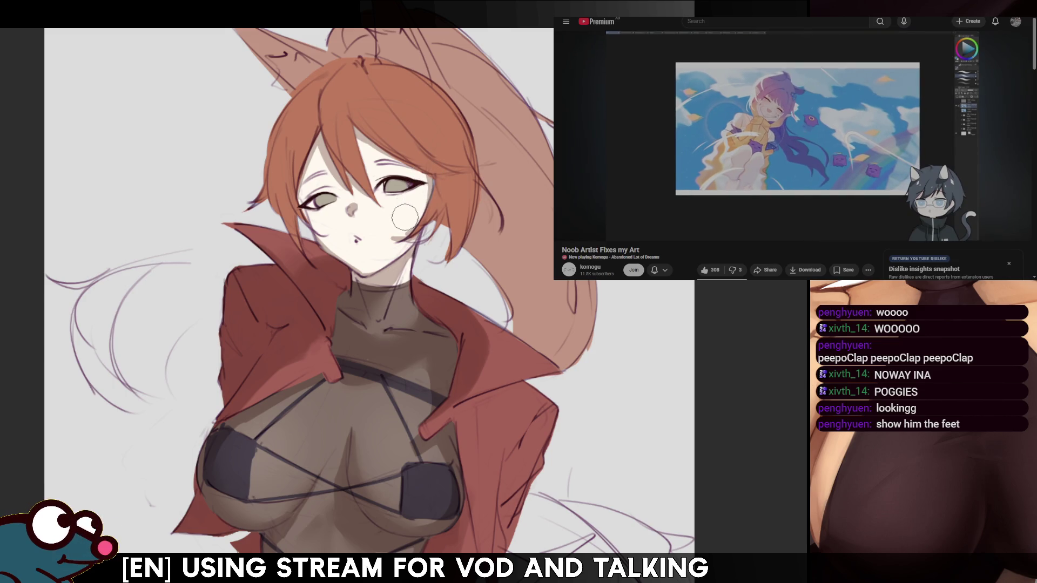
key("m")
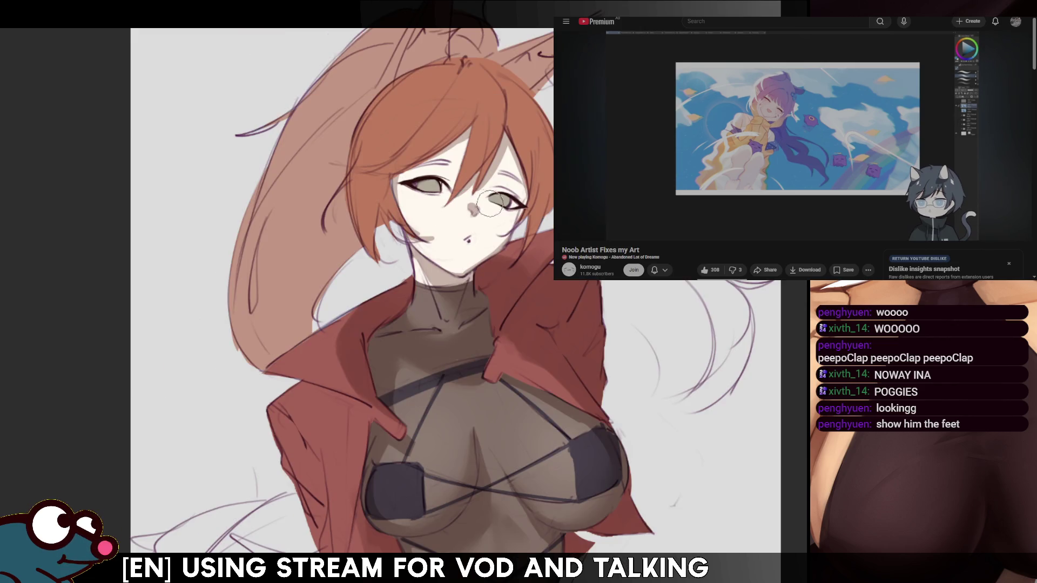
key("m")
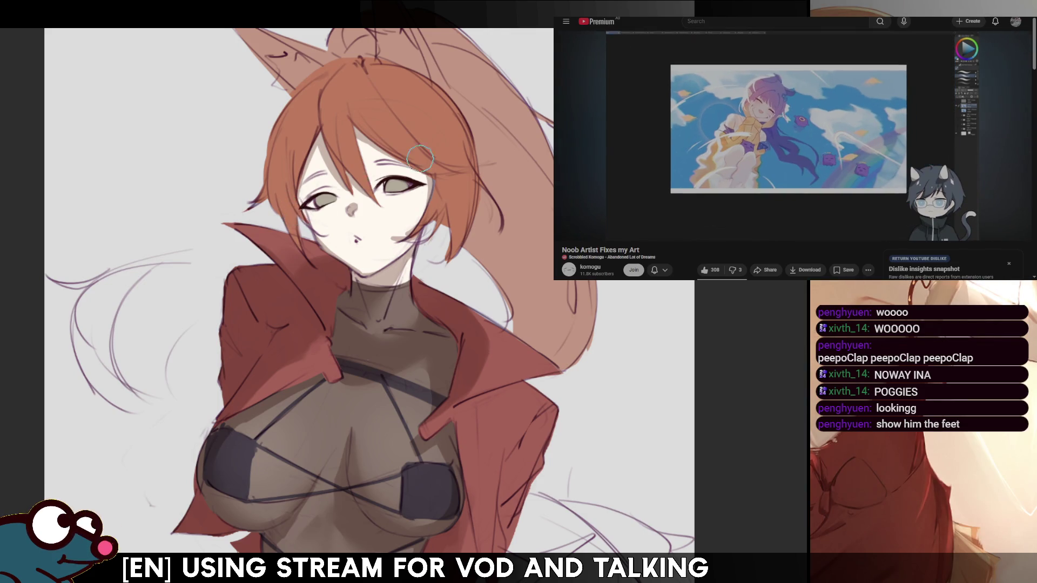
key("m")
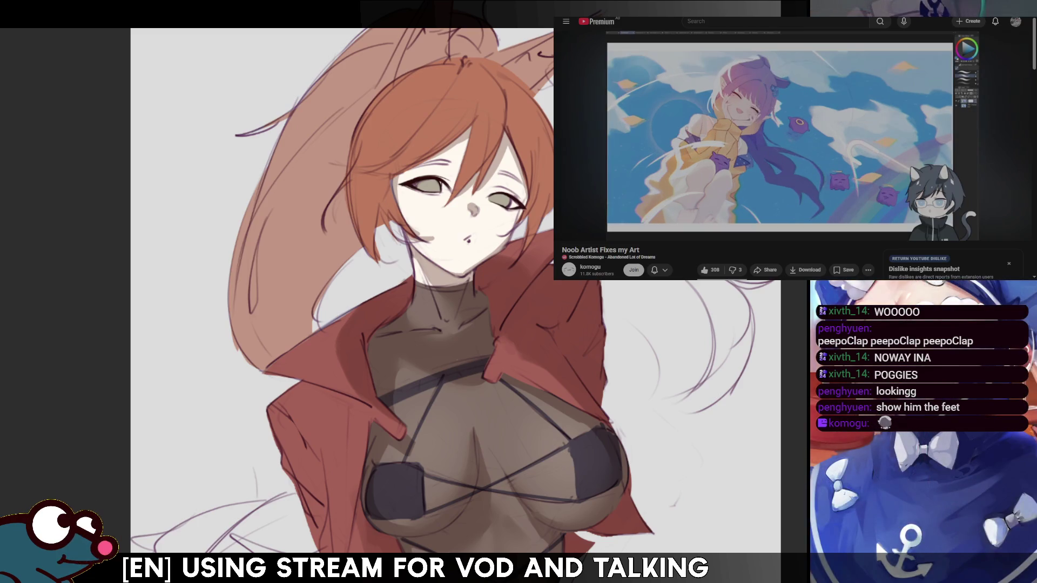
scroll(409, 293, "up", 3)
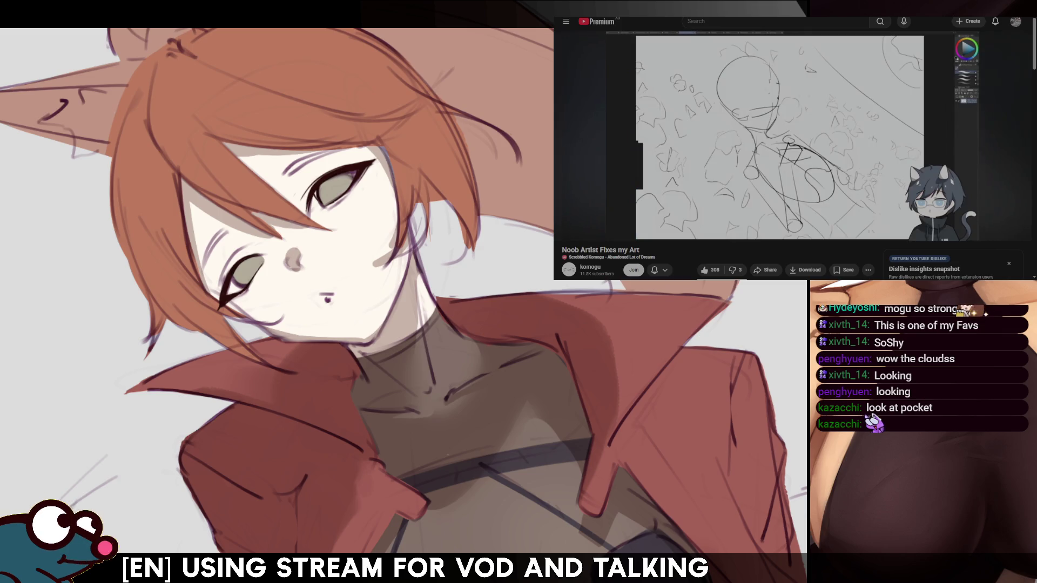
left_click_drag(296, 291, 421, 278)
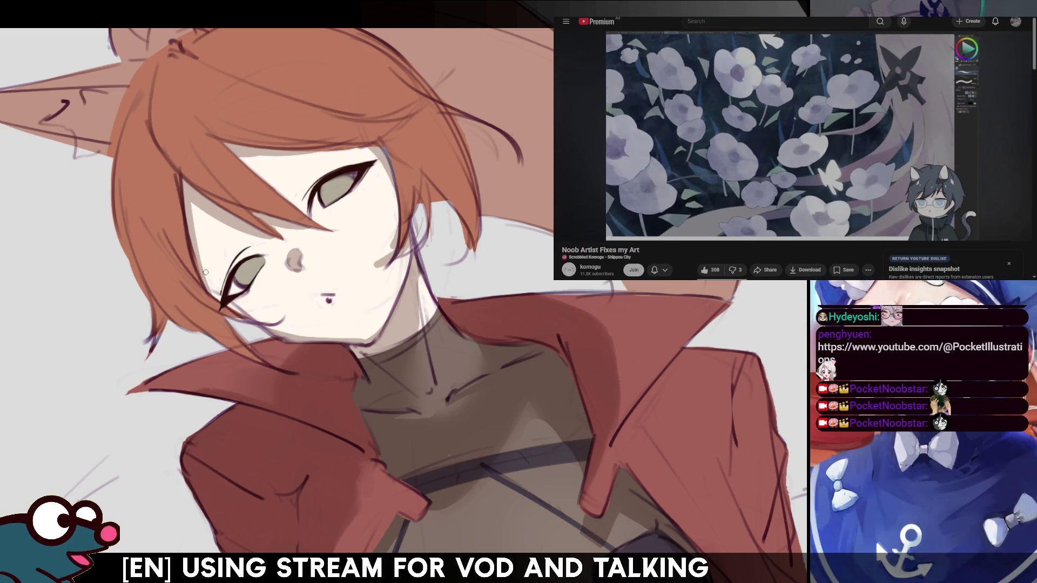
Stroke a thin line beside the eye, redoing it until it reaches higher along the left side
left_click_drag(228, 217, 216, 245)
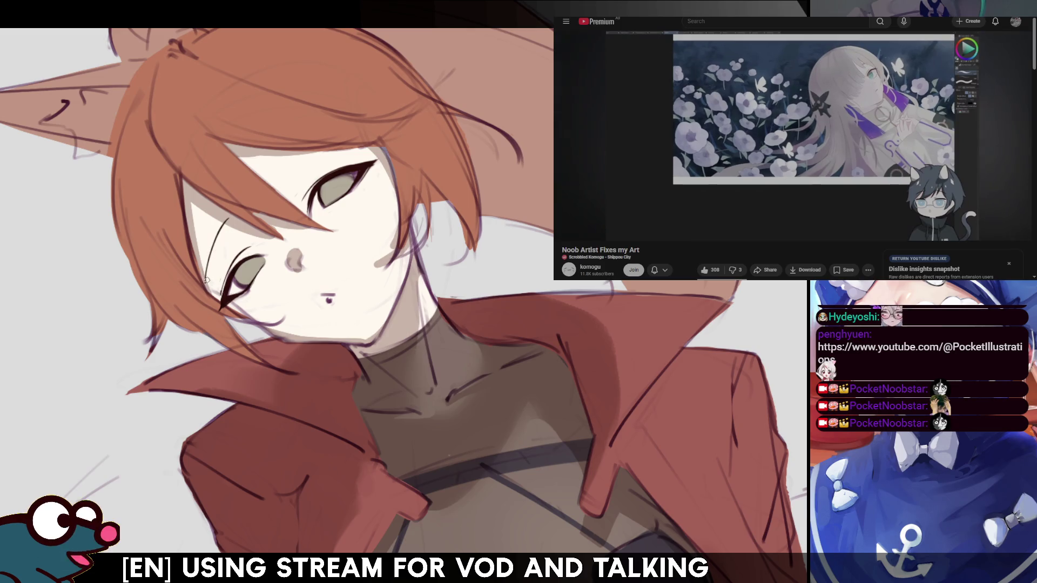
left_click_drag(207, 281, 222, 235)
key("ctrl+z")
key("ctrl+z")
left_click_drag(205, 284, 225, 231)
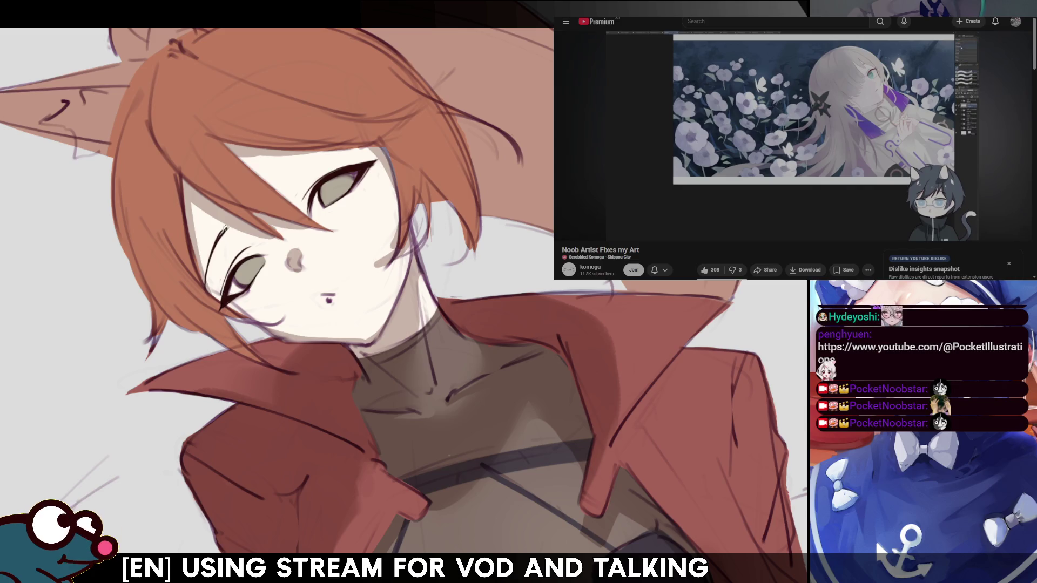
key("m")
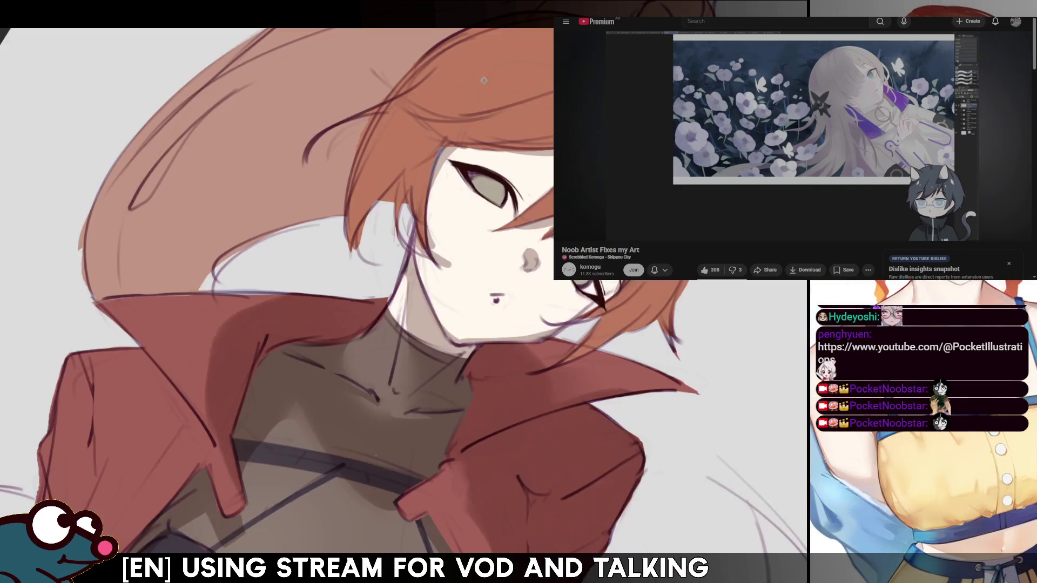
key("4")
key("4")
key("4")
key("4")
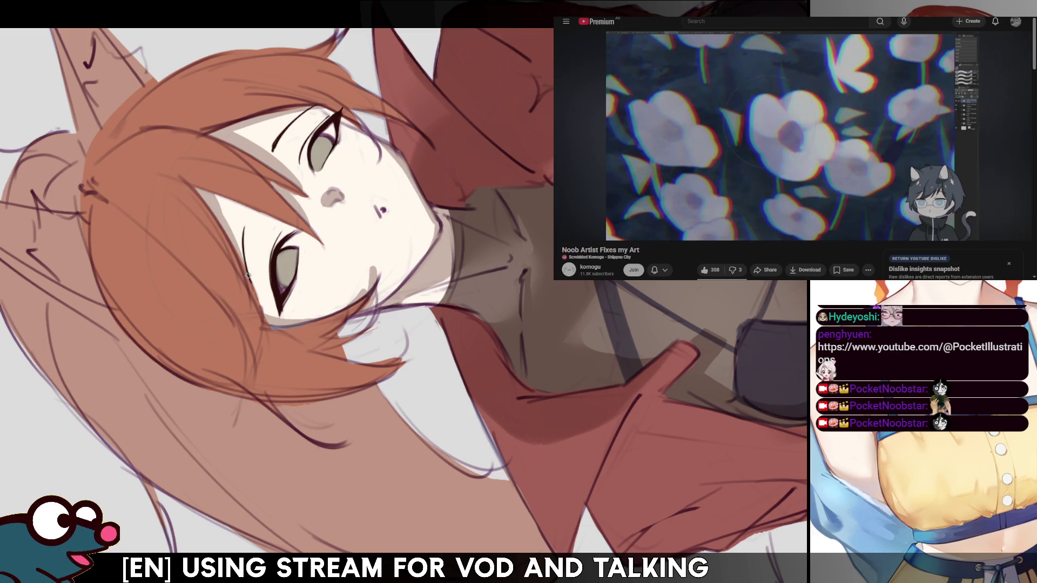
Darken the eye's left edge with one stroke and check it mirrored before refitting the view
left_click_drag(248, 275, 245, 226)
key("h")
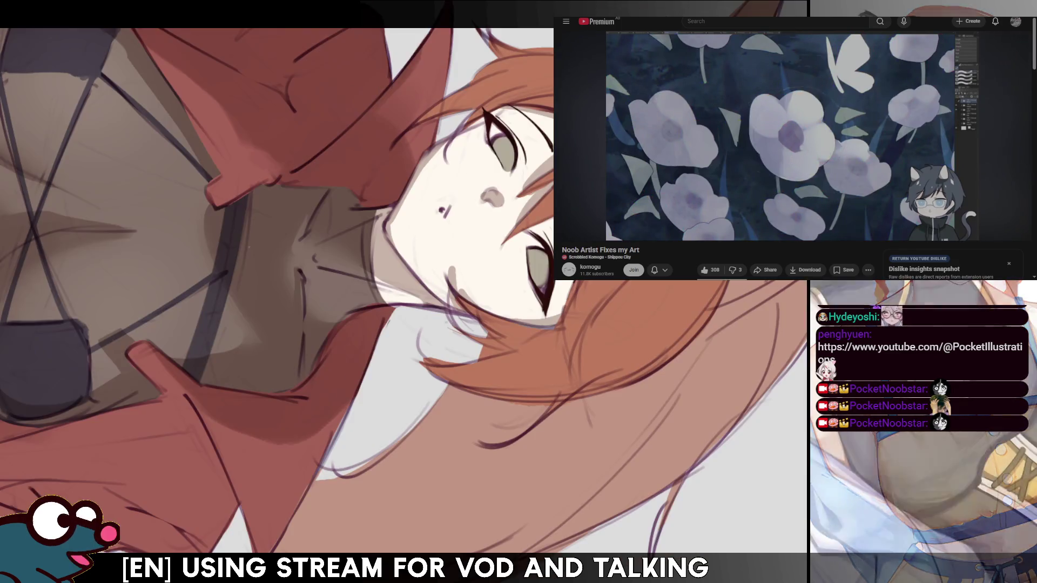
key("h")
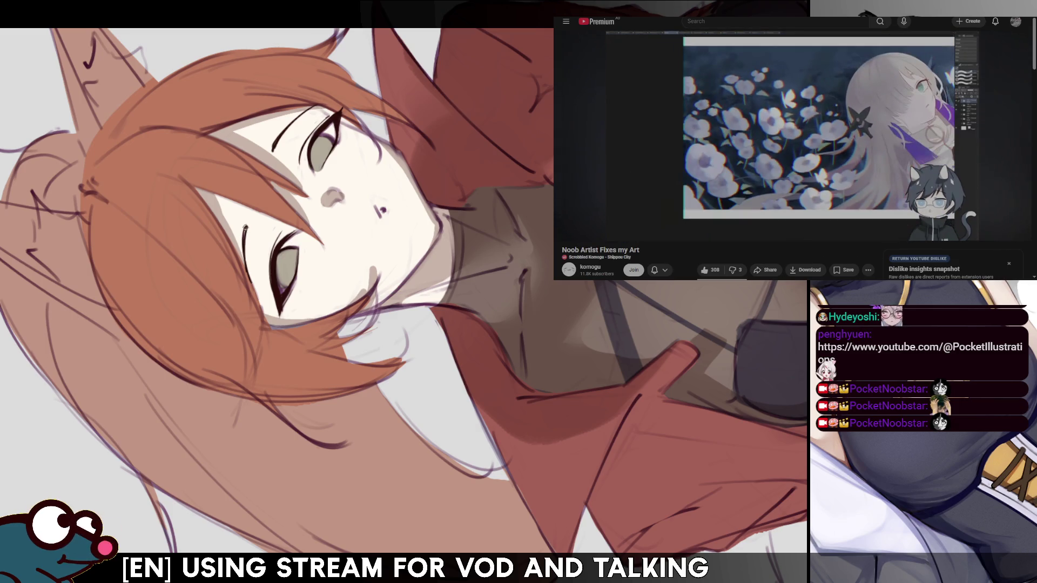
key("h")
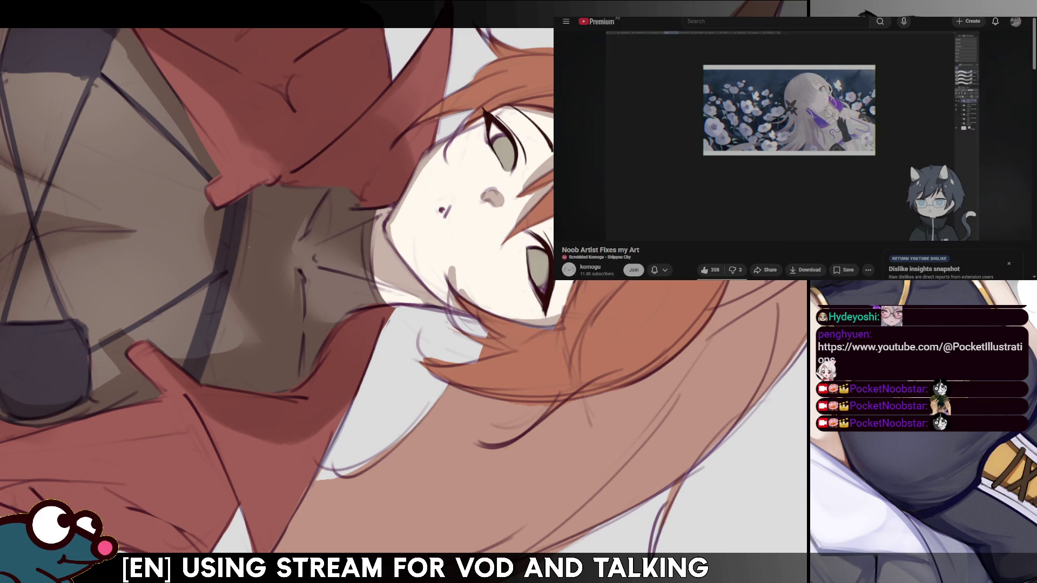
key("h")
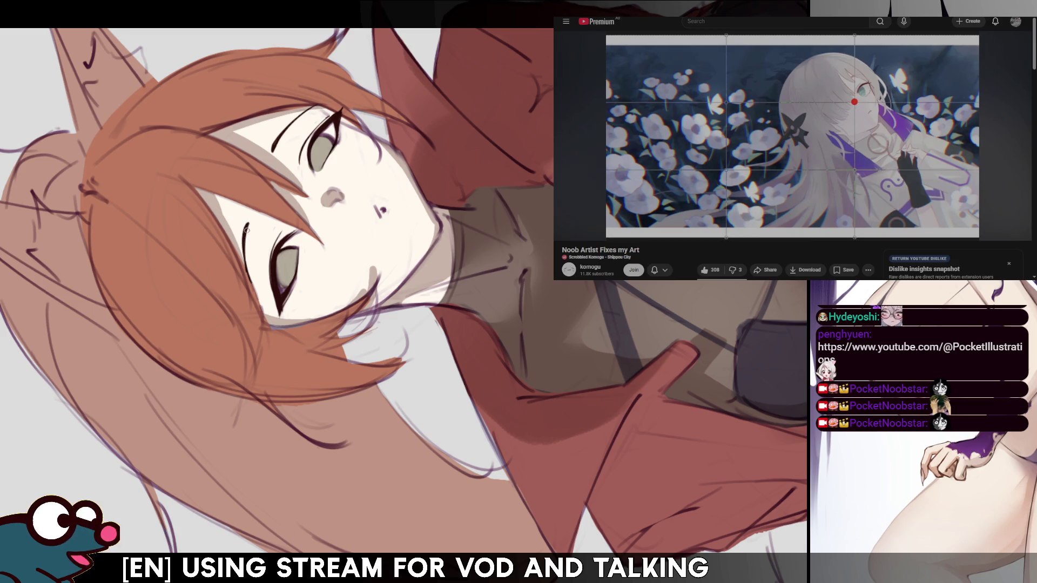
key("h")
key("ctrl+0")
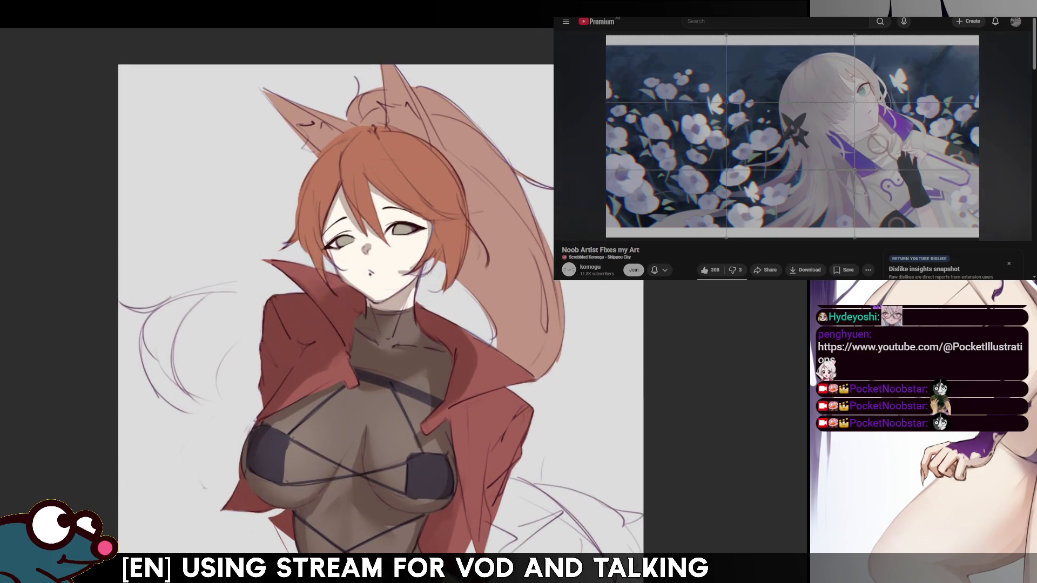
Mirror the whole fox-girl illustration horizontally to review it with fresh eyes
key("h")
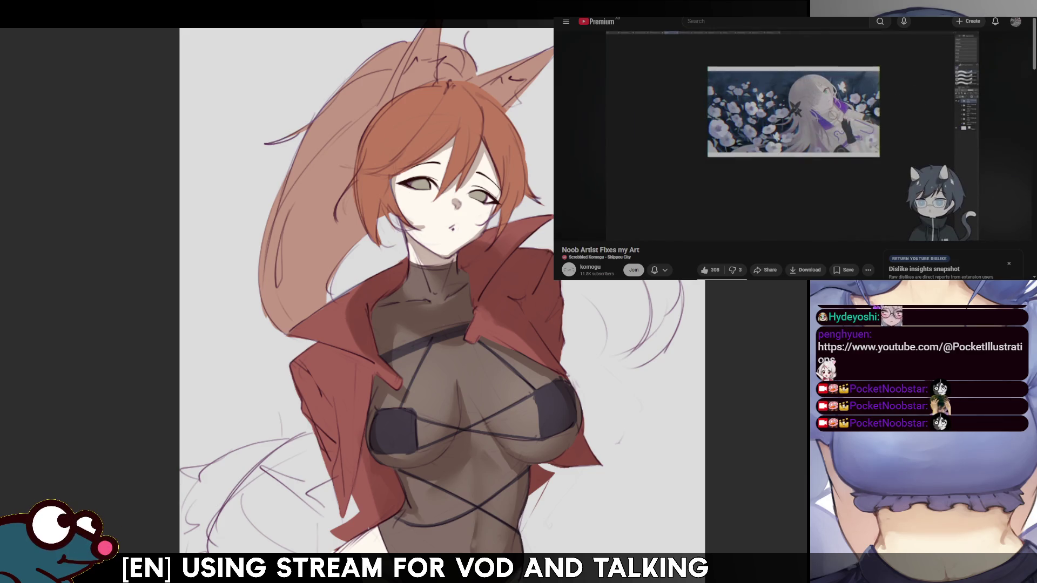
scroll(418, 286, "up", 1)
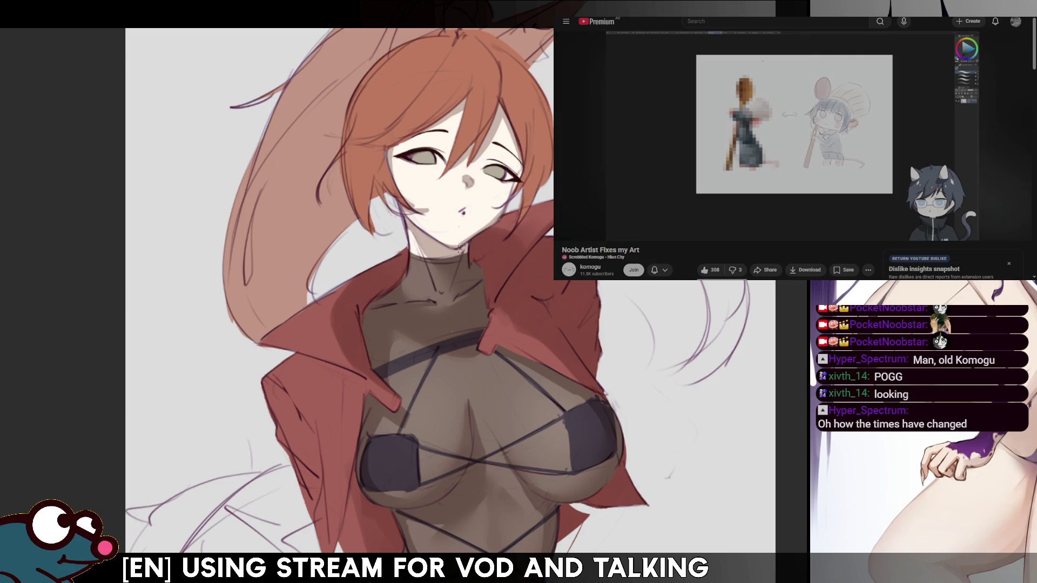
key("m")
key("m")
key("m")
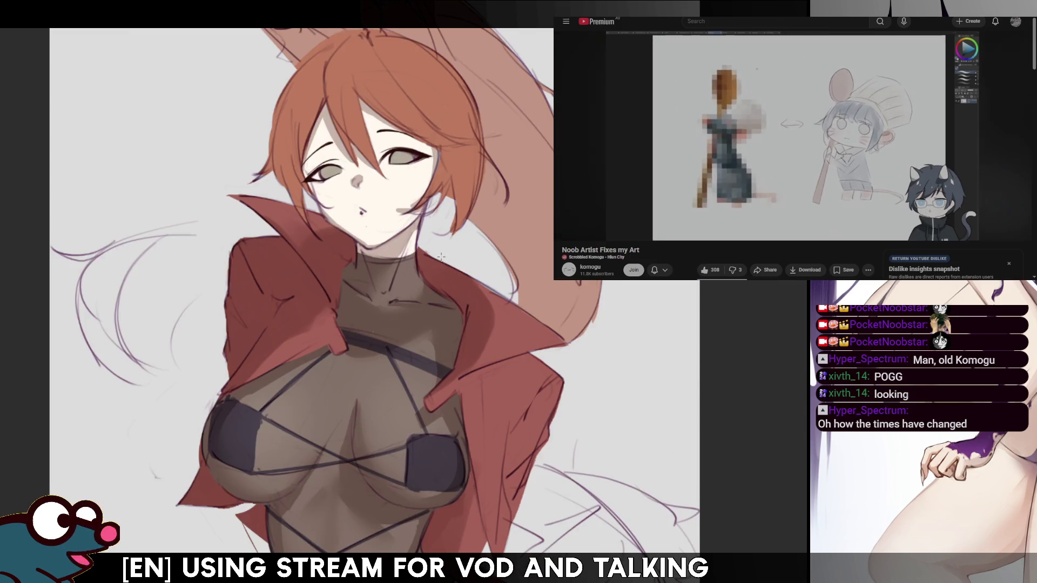
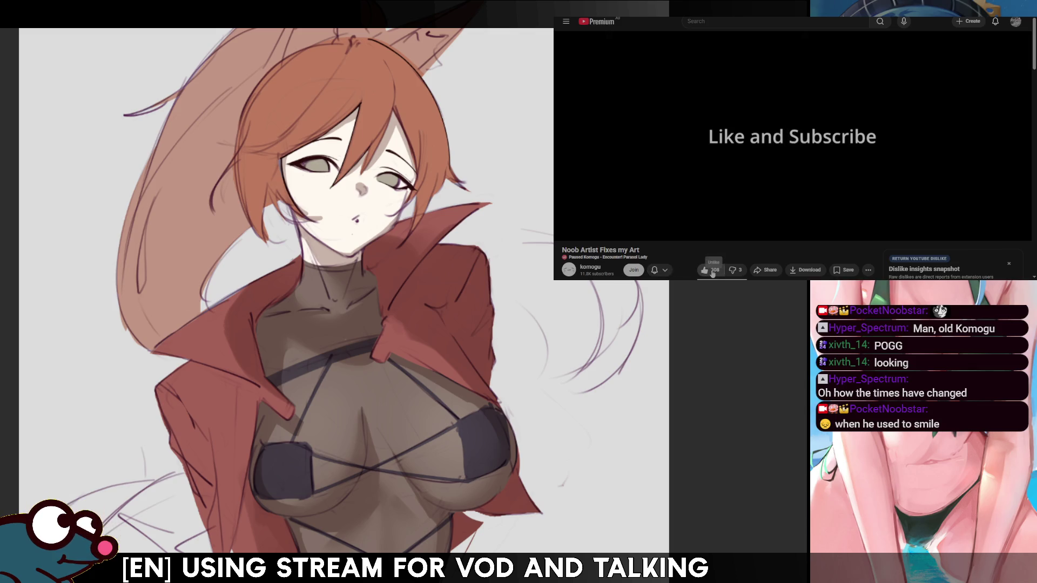
From the komogu channel's Videos list, start playing 'The Tool All Pro Artists Use'
left_click(713, 273)
left_click(591, 268)
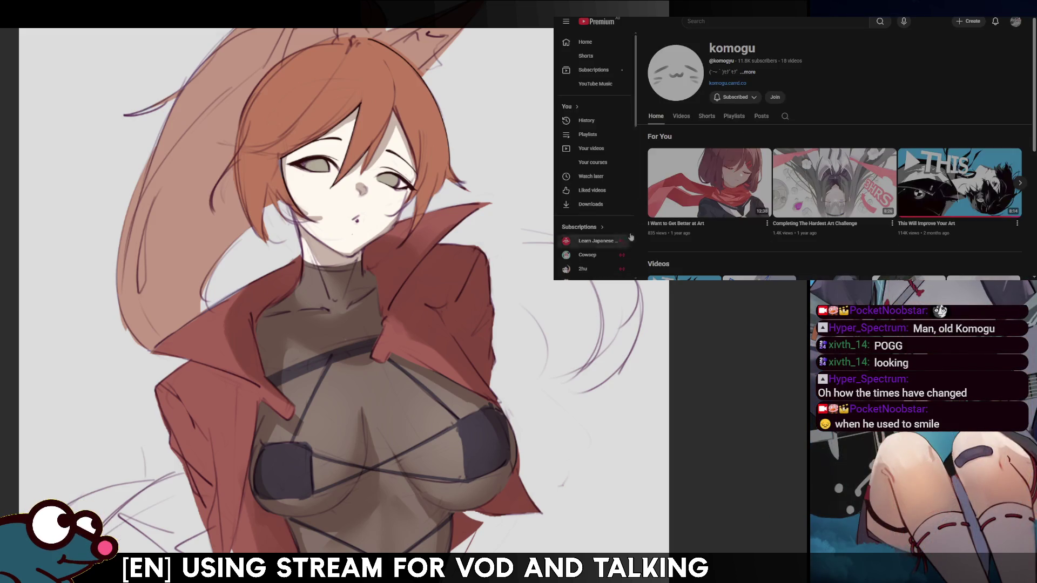
left_click(682, 117)
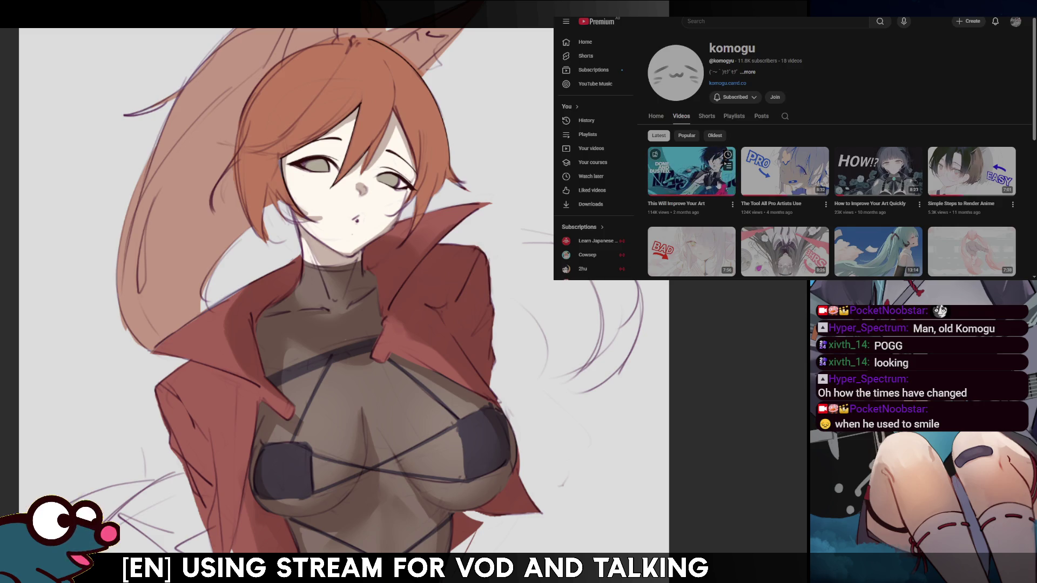
left_click(798, 215)
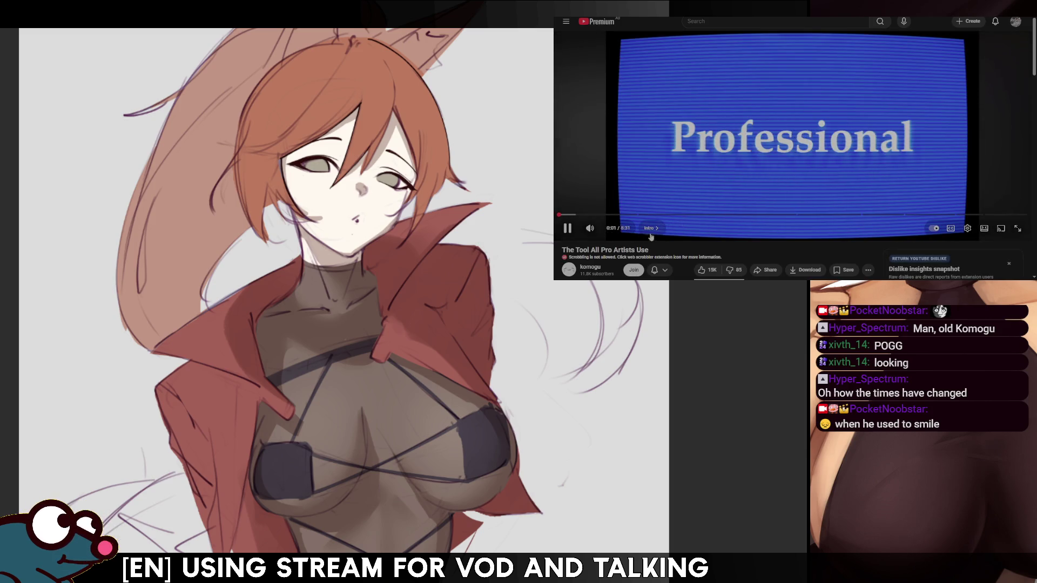
scroll(675, 255, "down", 3)
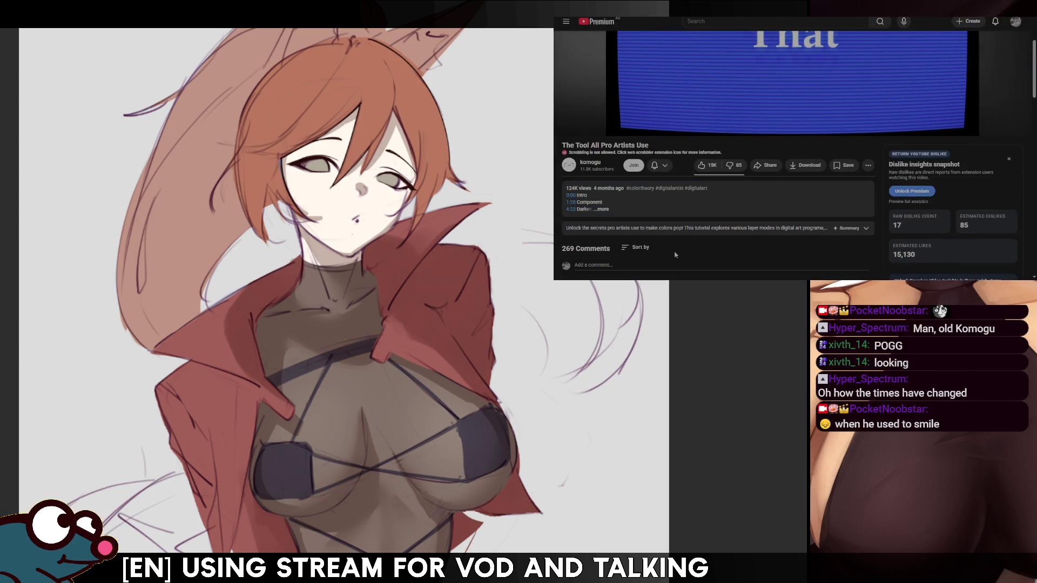
scroll(676, 255, "down", 2)
scroll(675, 255, "down", 2)
scroll(652, 226, "up", 5)
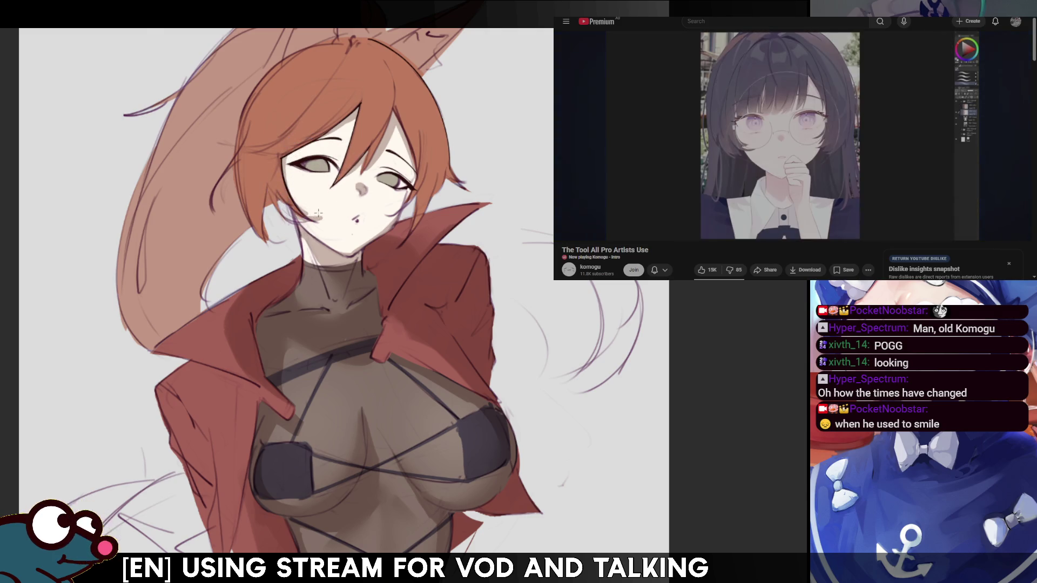
left_click_drag(316, 209, 519, 201)
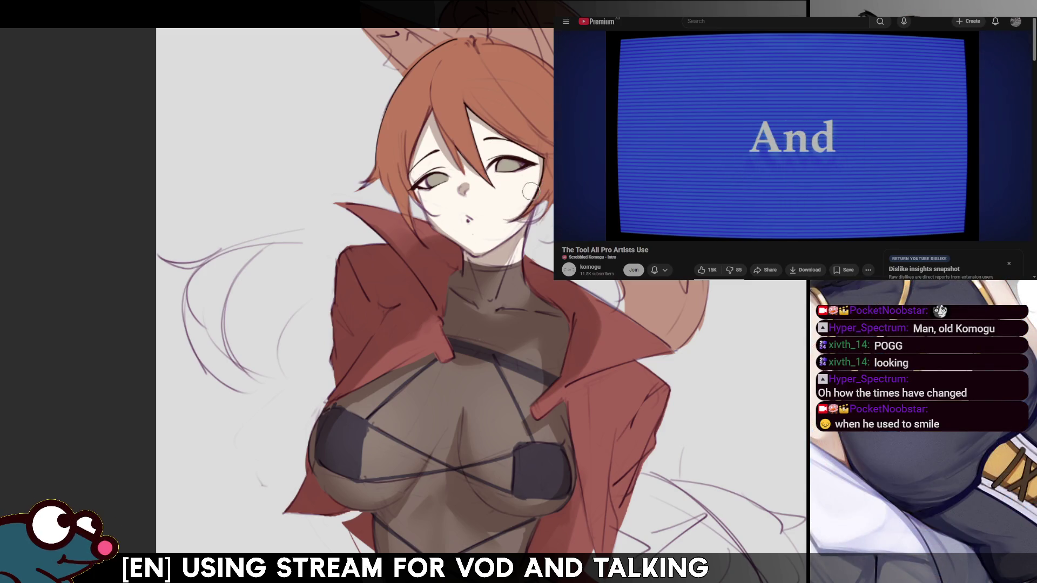
Mirror, rotate and tilt the canvas to check proportions, then return it upright
key("m")
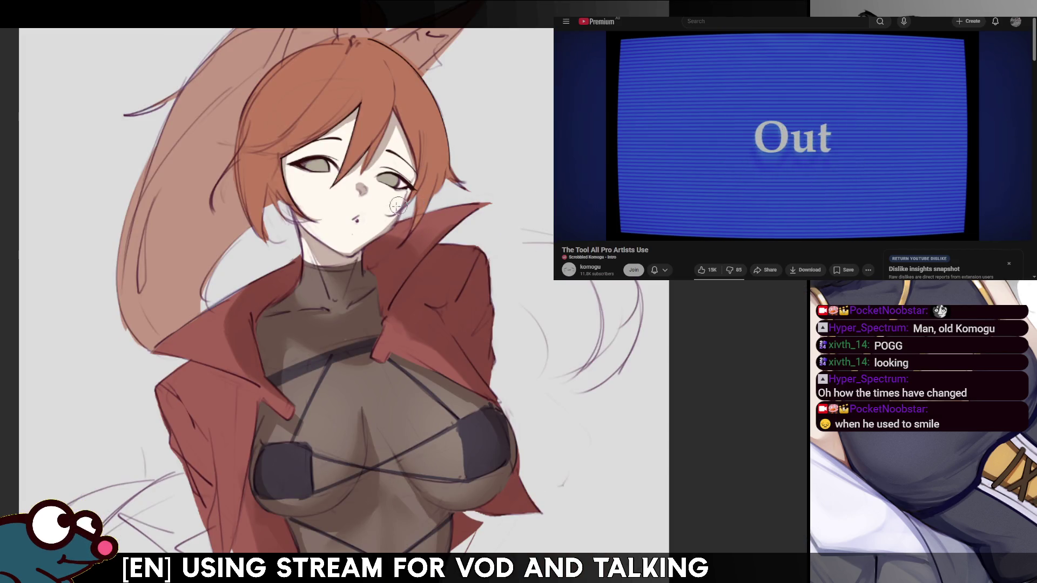
key("m")
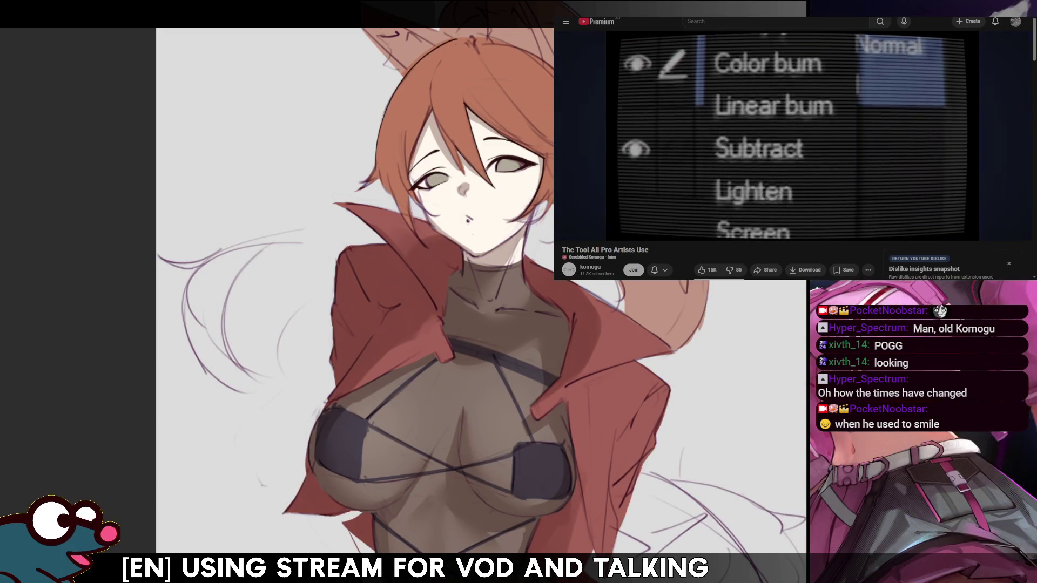
key("4")
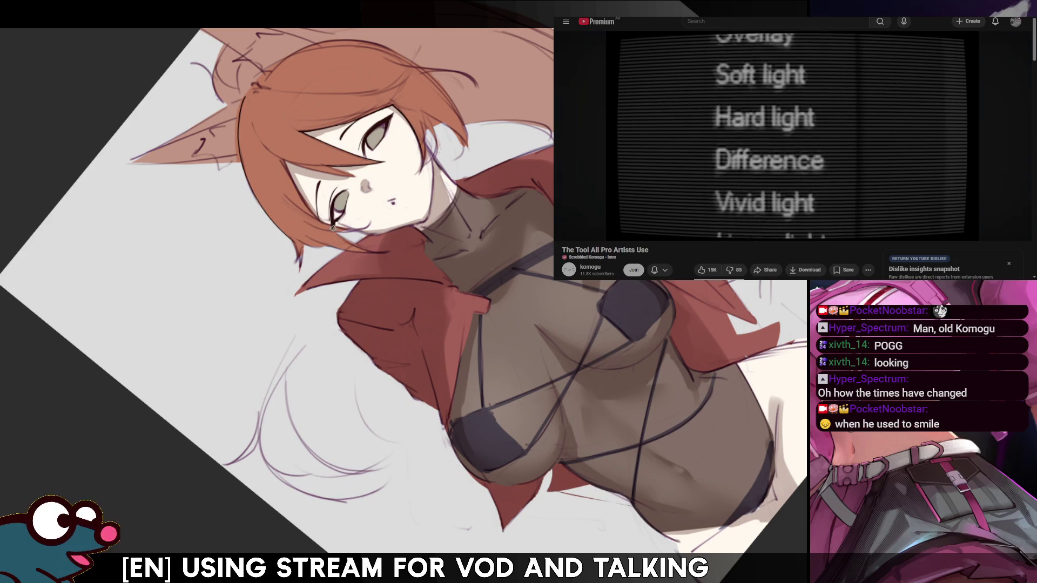
key("h")
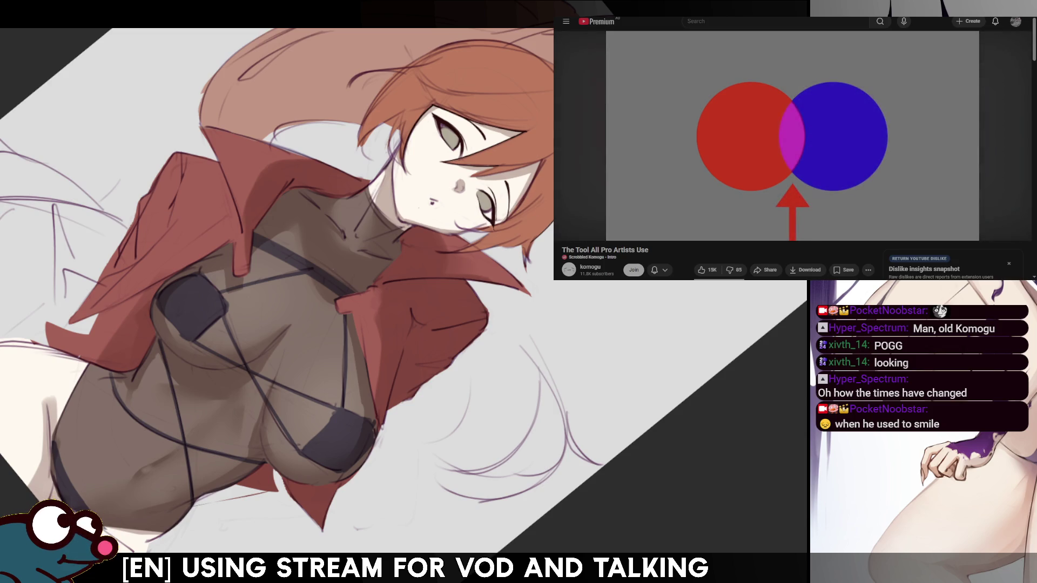
key("Home")
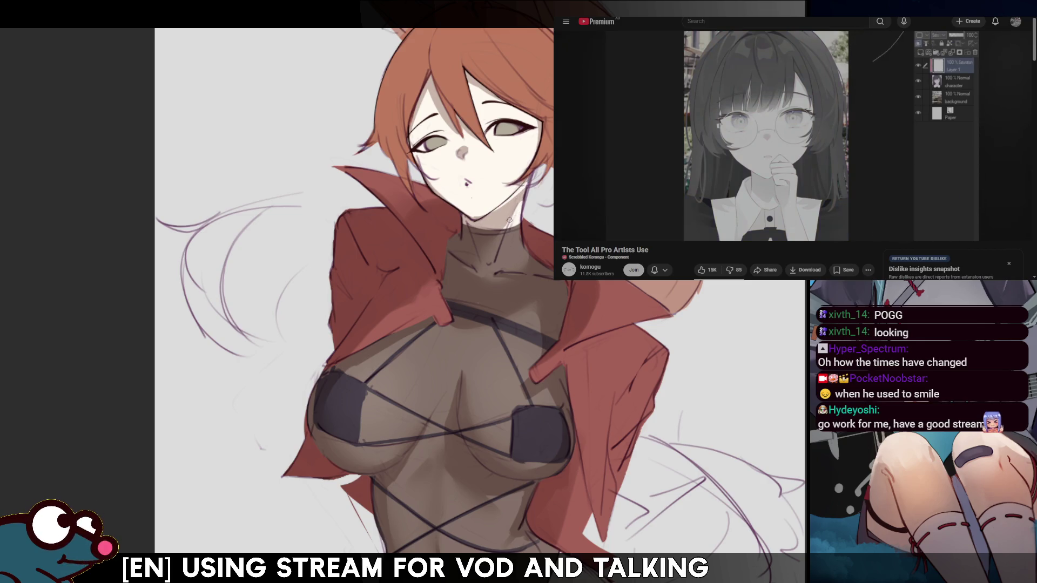
scroll(509, 219, "down", 3)
scroll(523, 172, "up", 3)
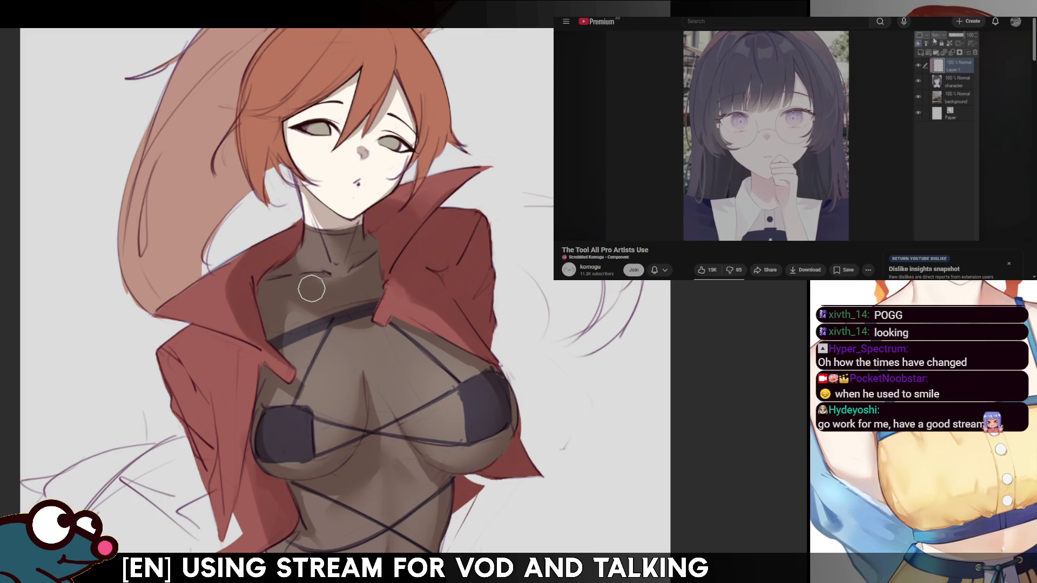
Enlarge the brush for soft shading across the sheer bodysuit on the chest
key("bracketright")
key("bracketright")
key("bracketright")
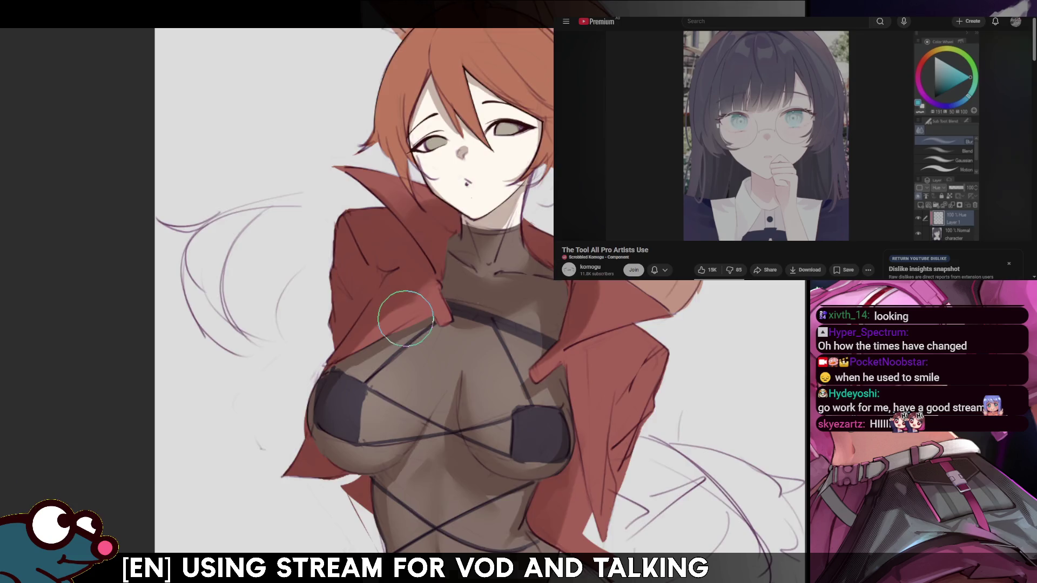
scroll(398, 343, "up", 1)
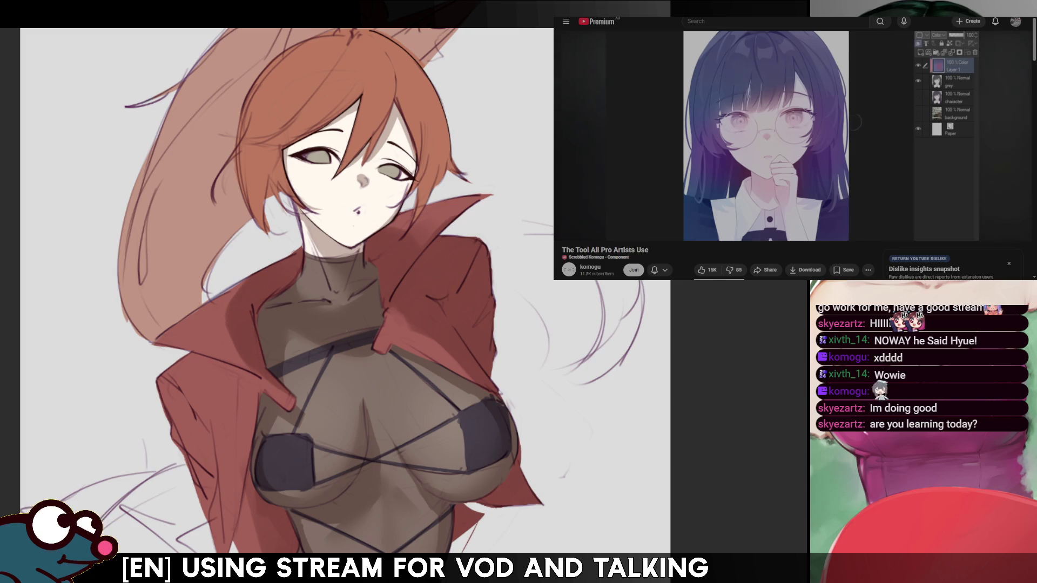
scroll(854, 129, "down", 5)
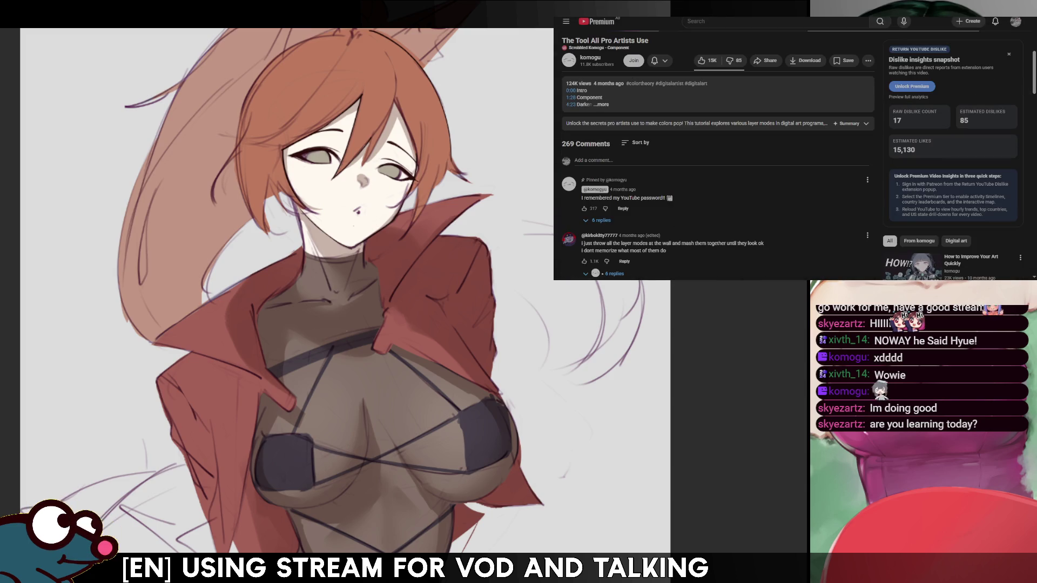
scroll(792, 44, "up", 3)
scroll(794, 151, "up", 1)
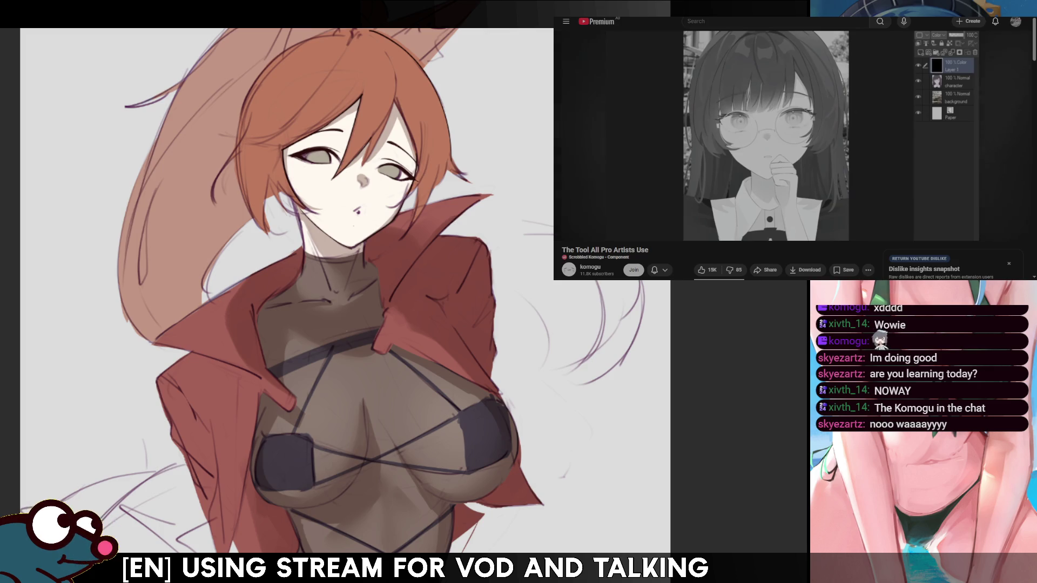
scroll(713, 154, "down", 5)
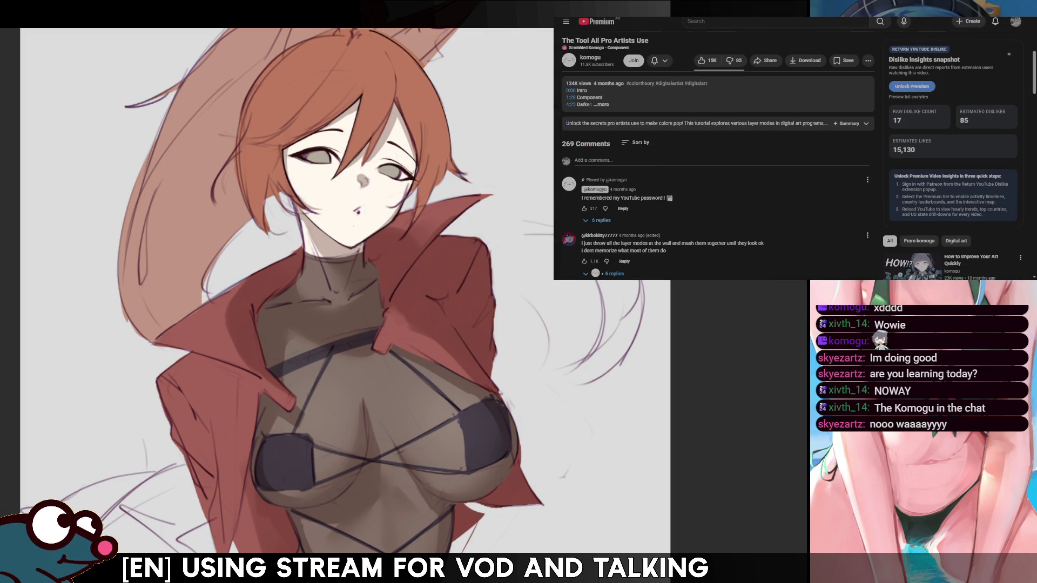
scroll(713, 154, "up", 3)
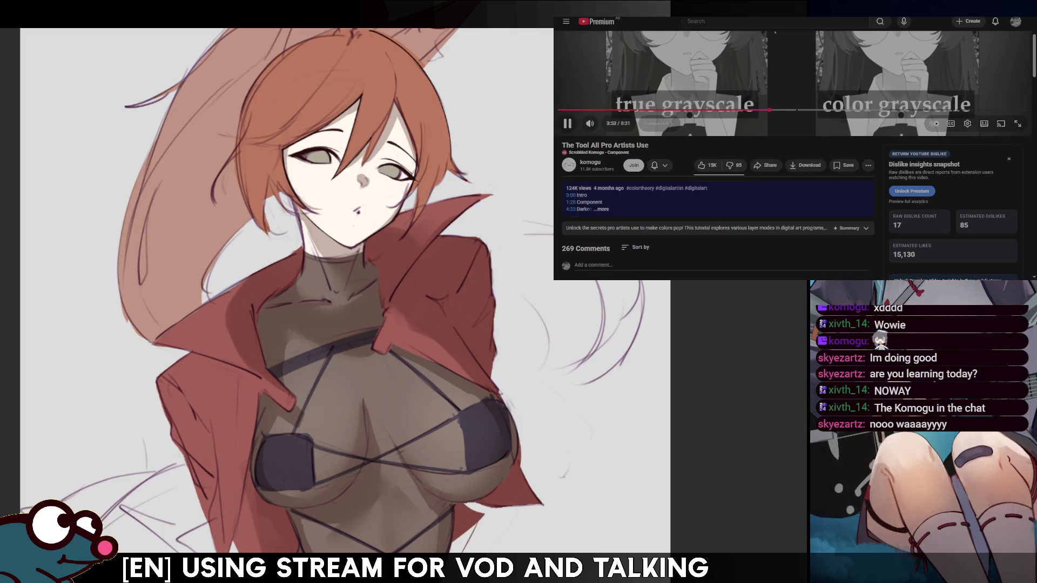
Expand the video description on the YouTube watch page to see its chapters
left_click(669, 203)
scroll(670, 203, "down", 5)
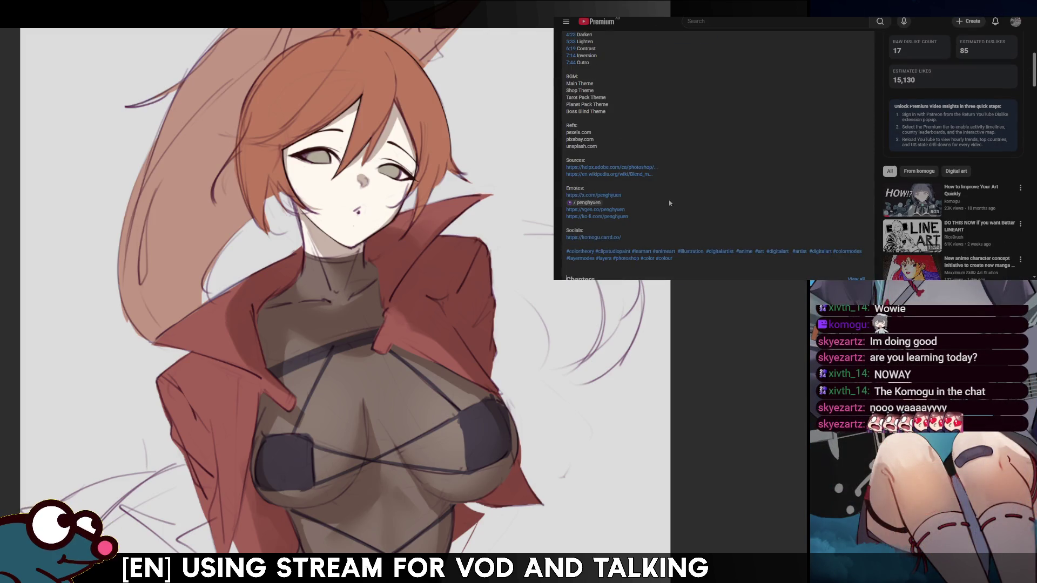
scroll(669, 203, "up", 5)
scroll(670, 210, "down", 5)
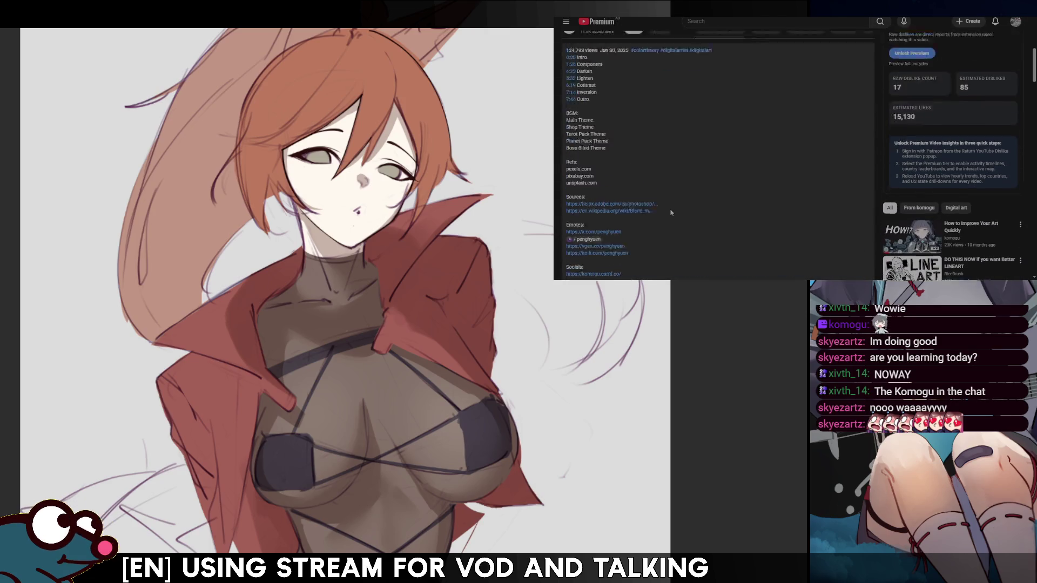
scroll(670, 213, "up", 3)
scroll(669, 211, "down", 1)
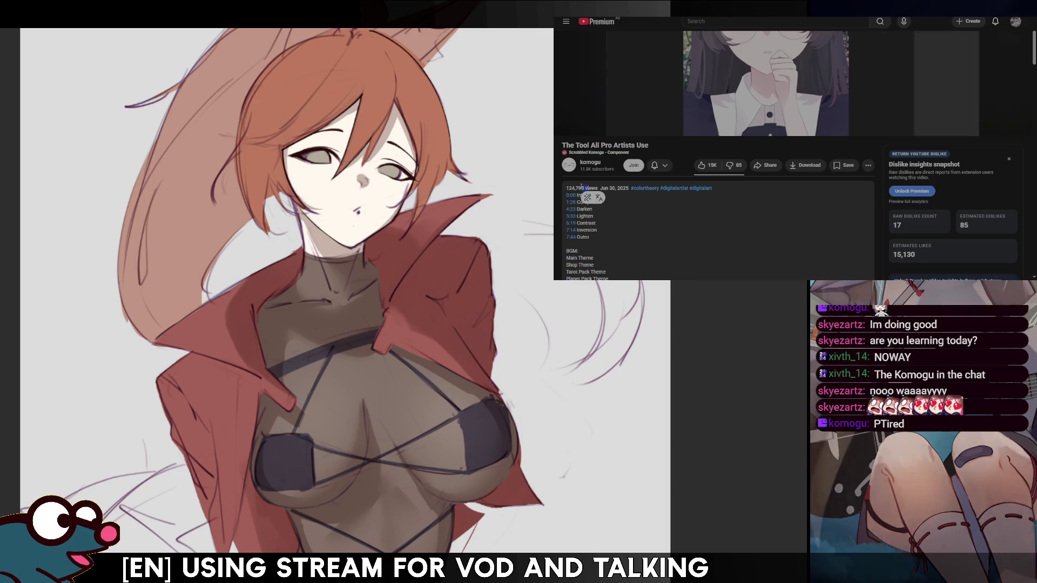
scroll(586, 189, "up", 3)
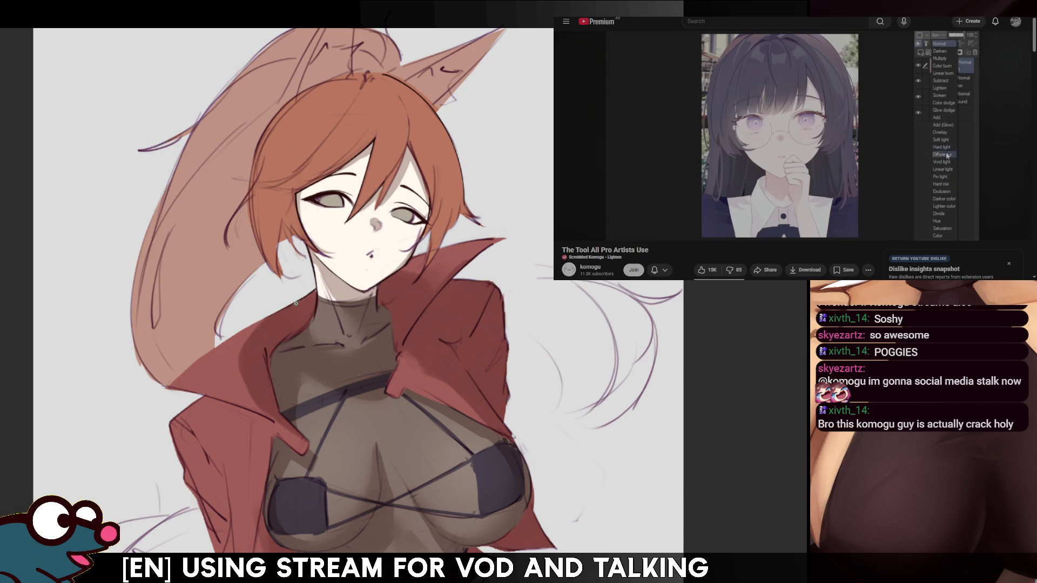
scroll(340, 291, "down", 3)
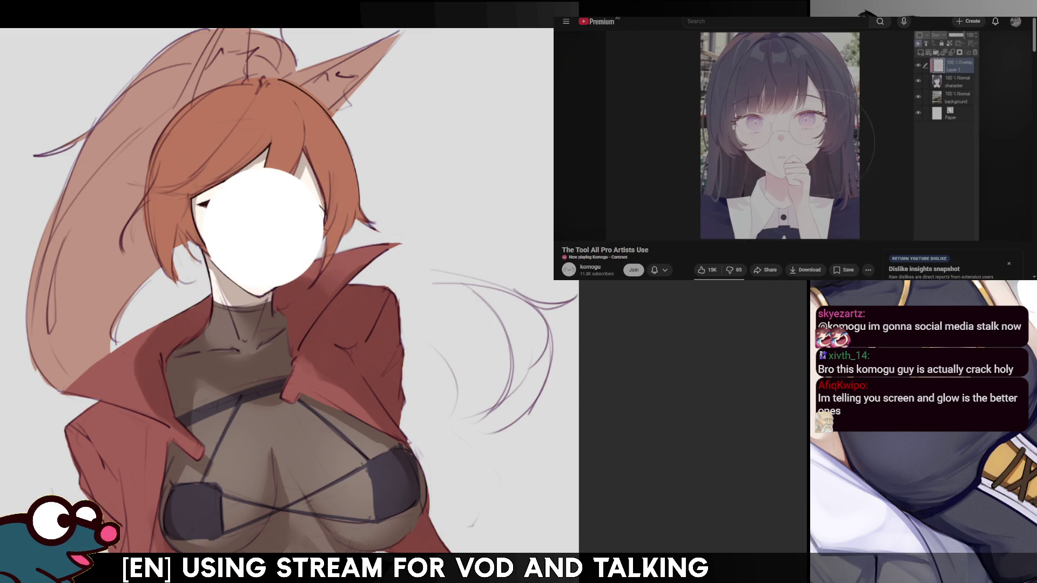
Undo to restore the woman's facial features, then tilt toward the face and mirror to check it
key("ctrl+z")
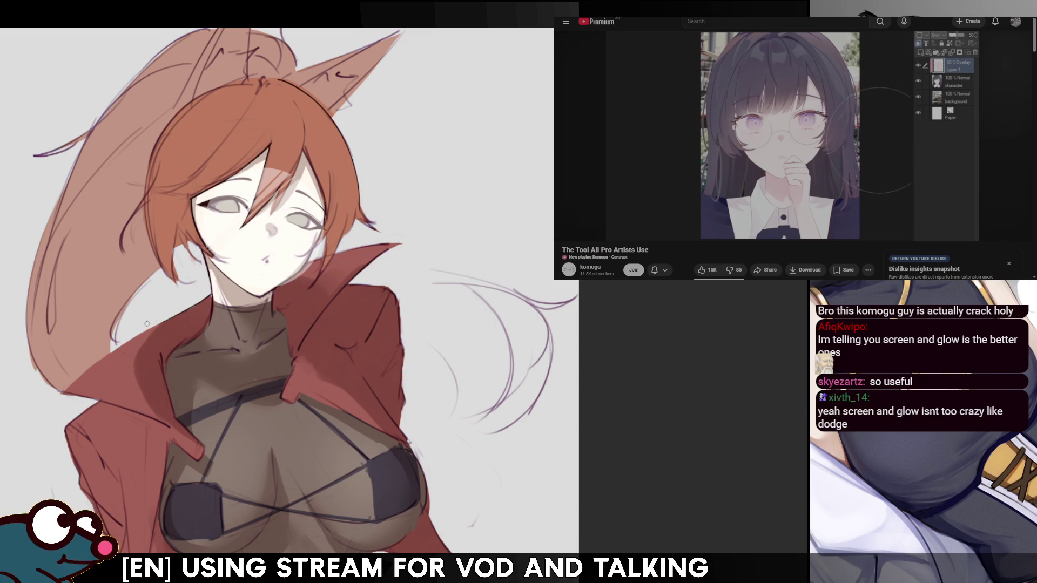
key("ctrl+z")
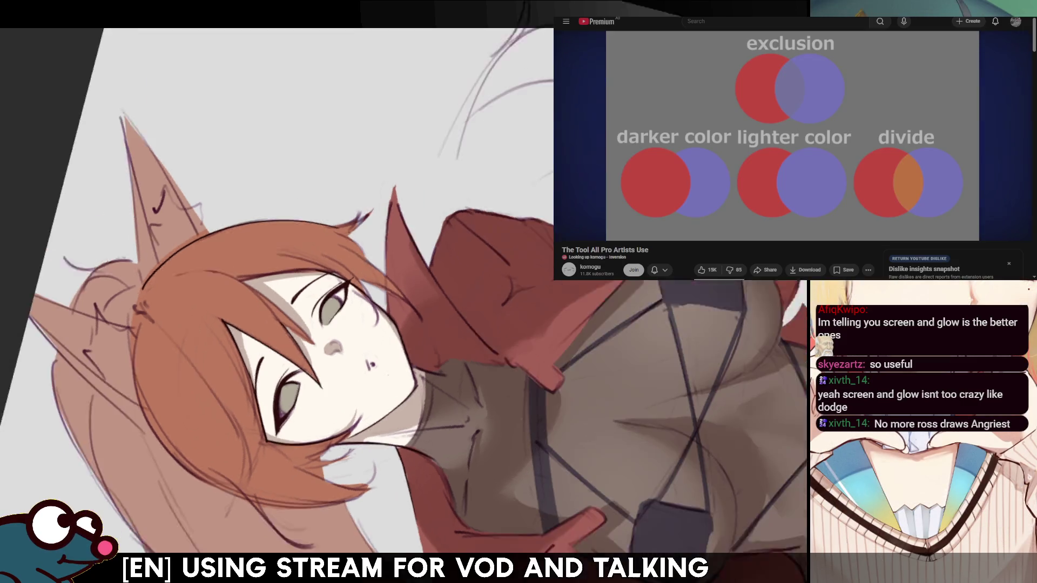
left_click_drag(453, 267, 407, 316)
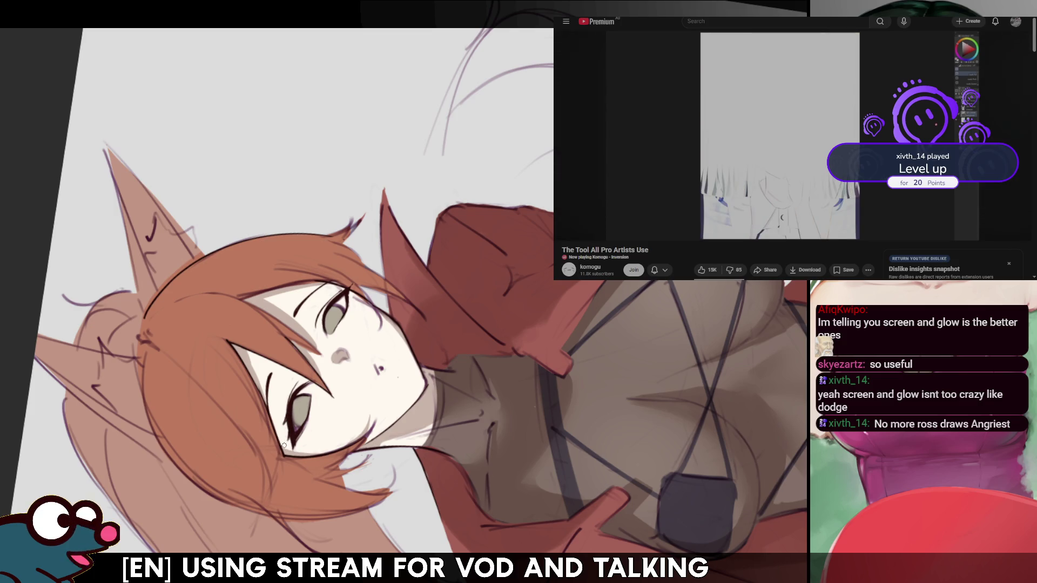
key("h")
key("h")
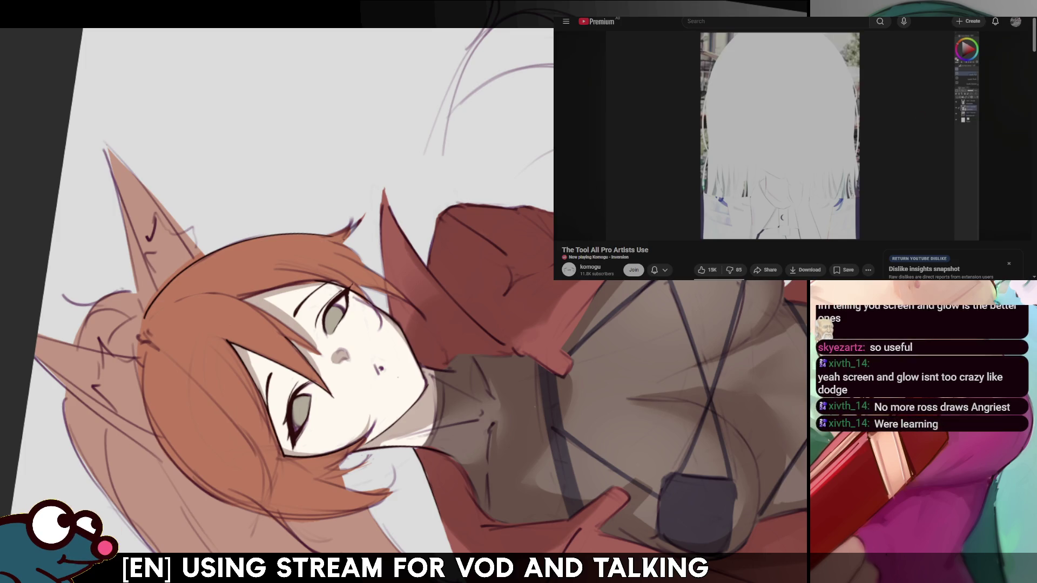
key("Delete")
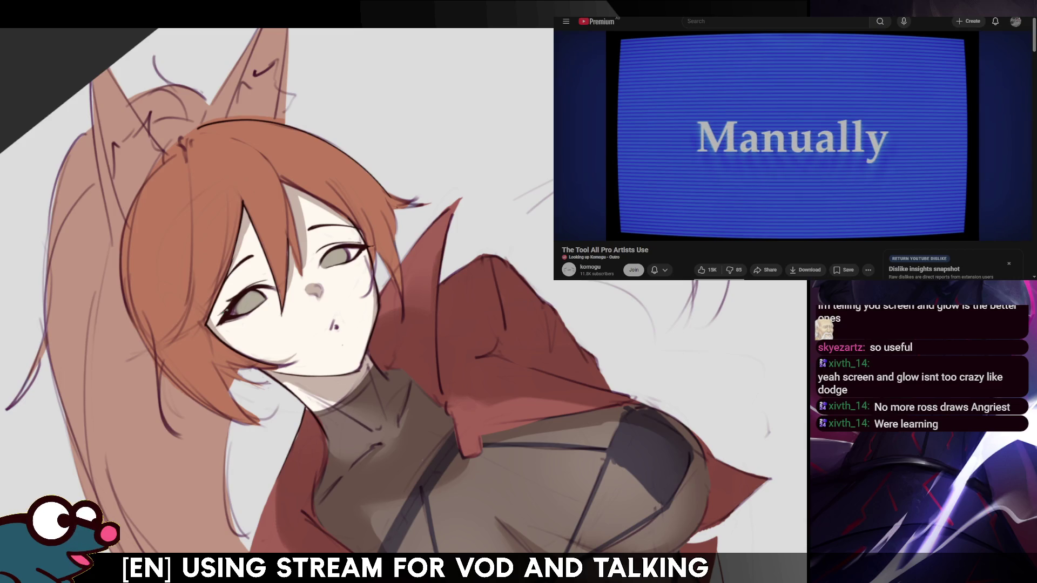
key("m")
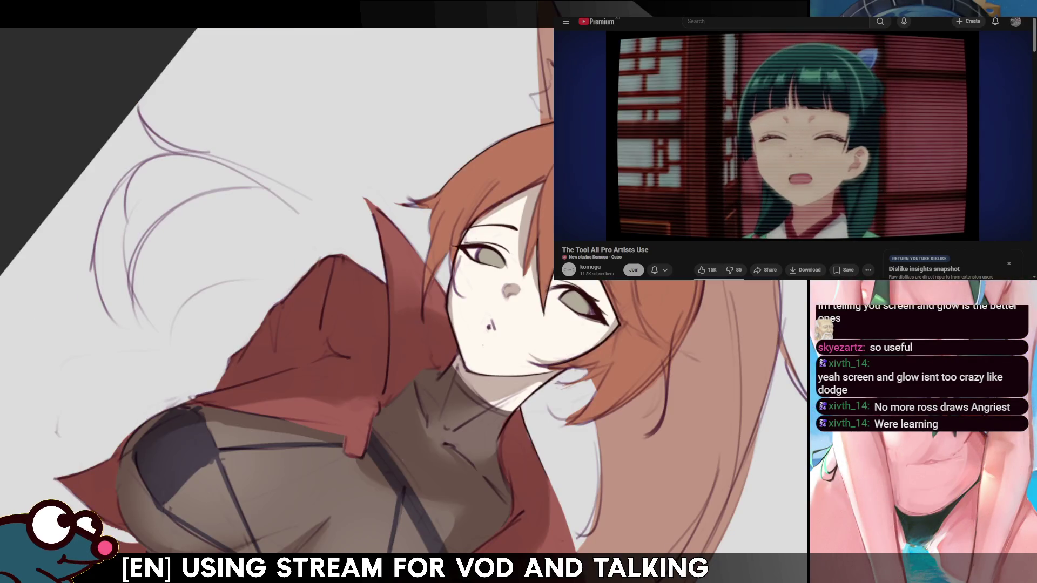
scroll(403, 292, "up", 2)
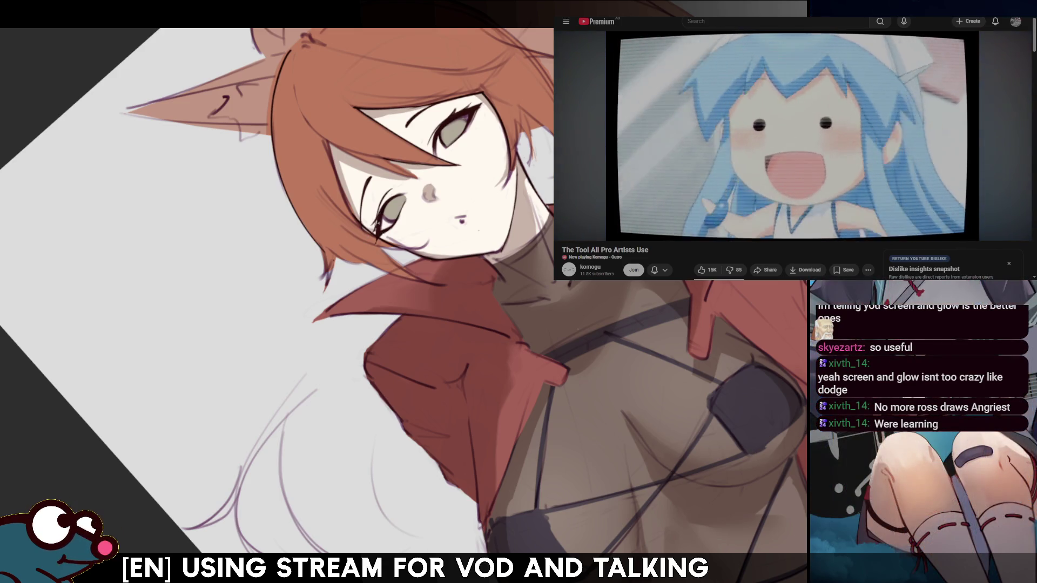
Compare mirrored and rotated views of the face repeatedly to judge its proportions
key("h")
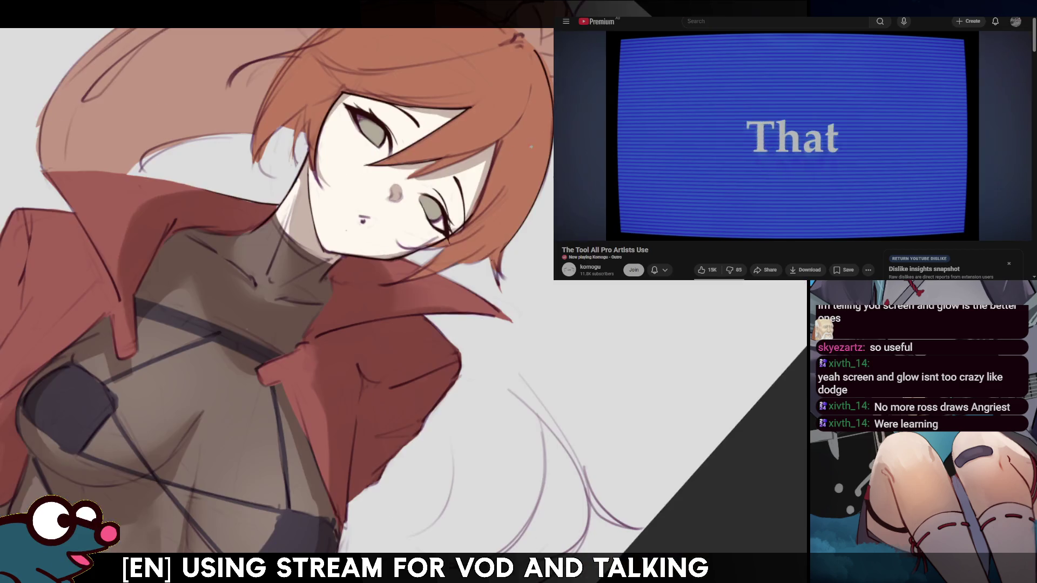
key("h")
key("h")
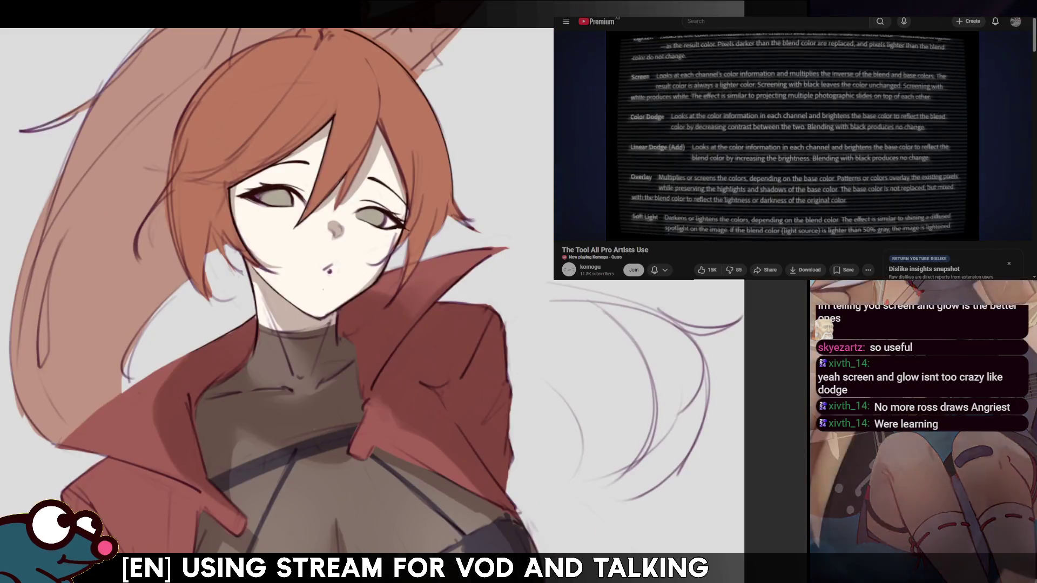
left_click_drag(365, 202, 445, 325)
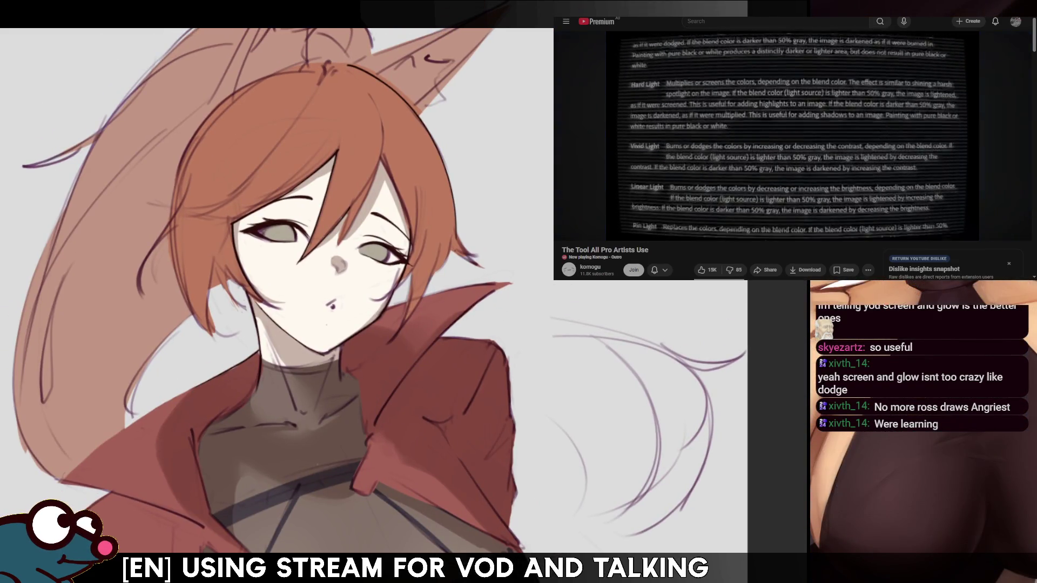
left_click_drag(364, 284, 445, 341)
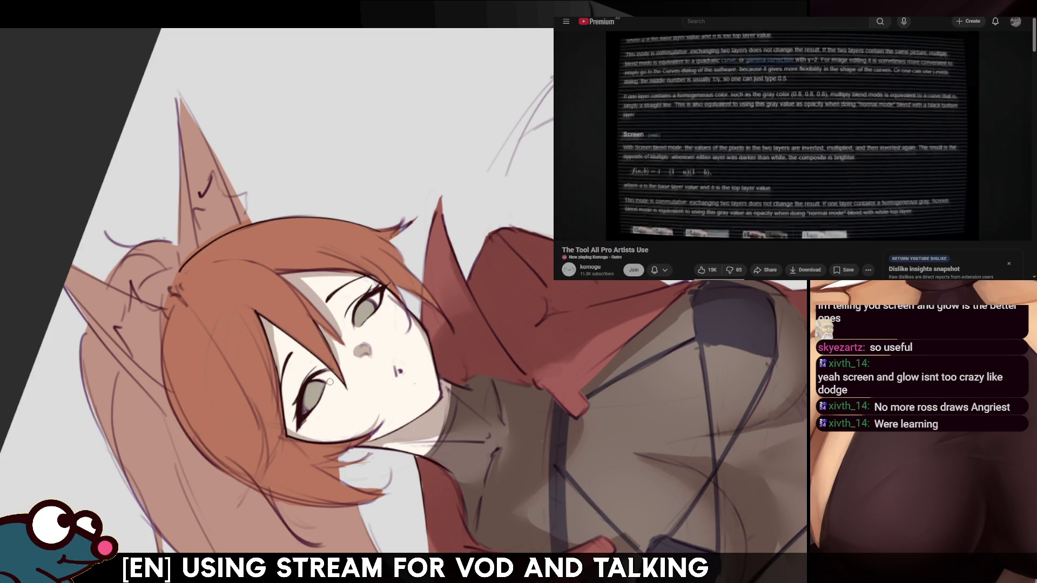
key("m")
key("m")
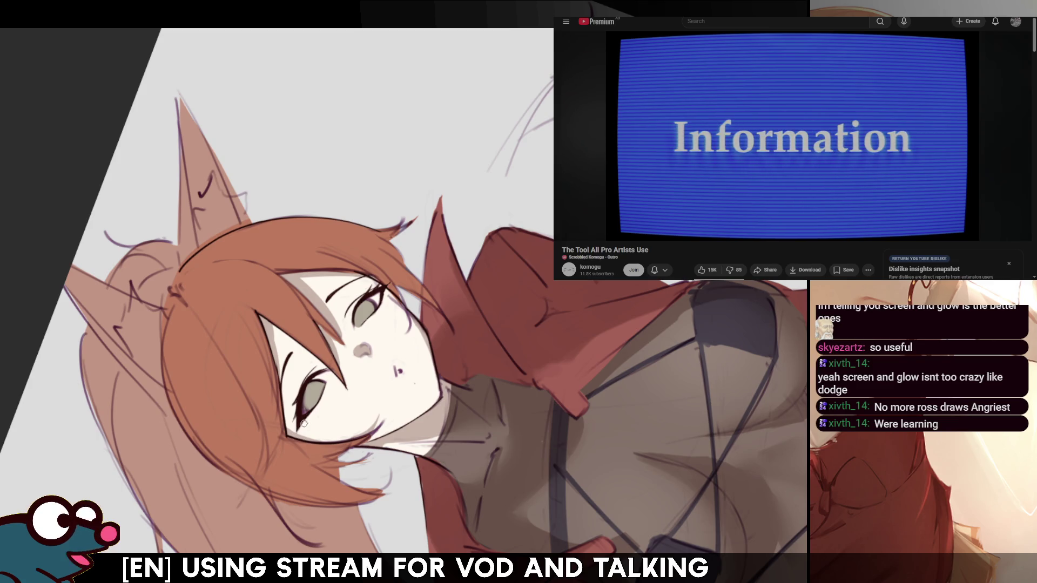
key("m")
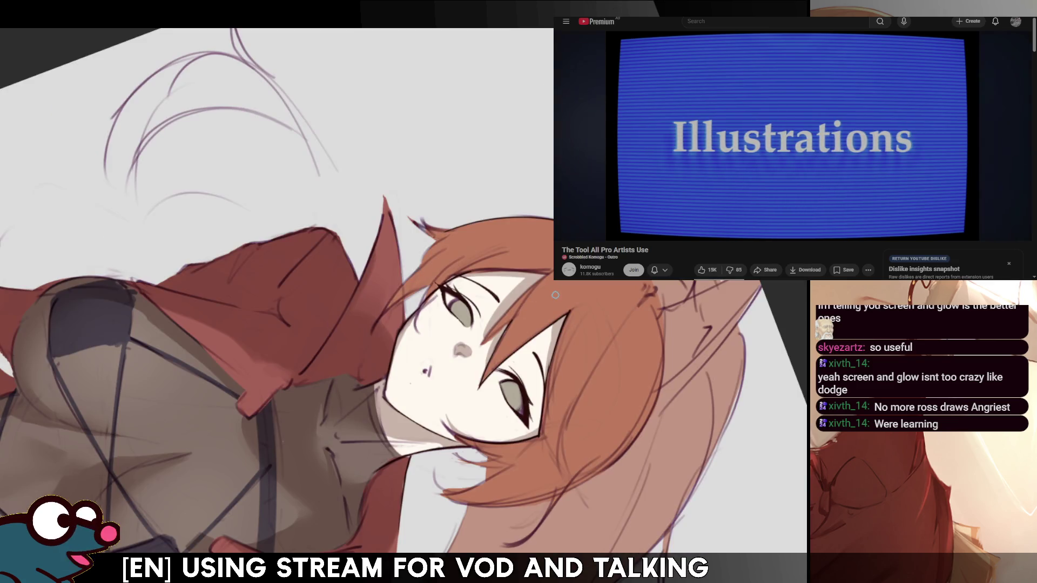
key("m")
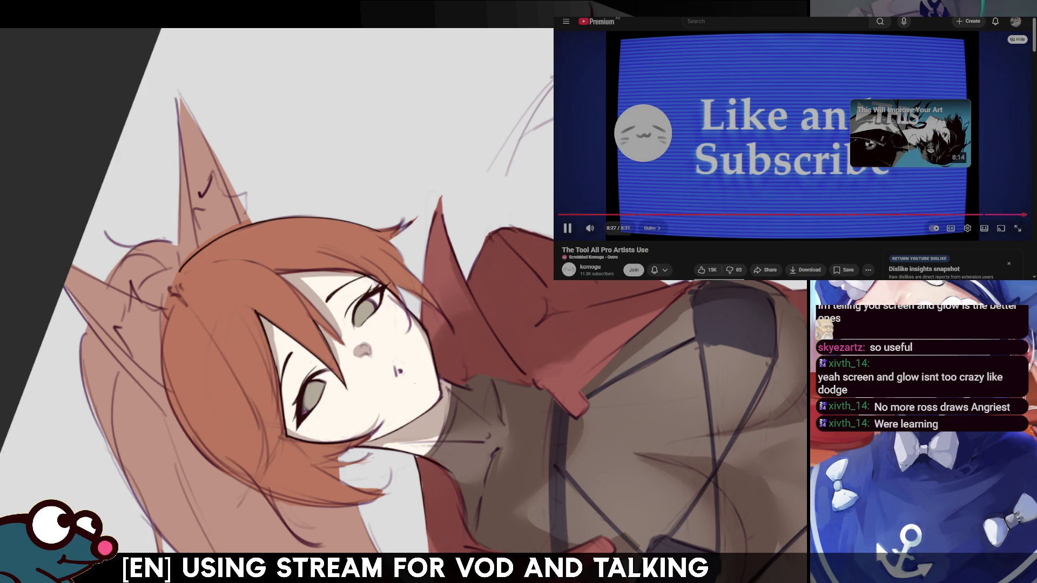
Pause the tutorial and start komogu's 'Simple Steps to Render Anime' from 0:00 via the channel's Videos list
left_click(598, 173)
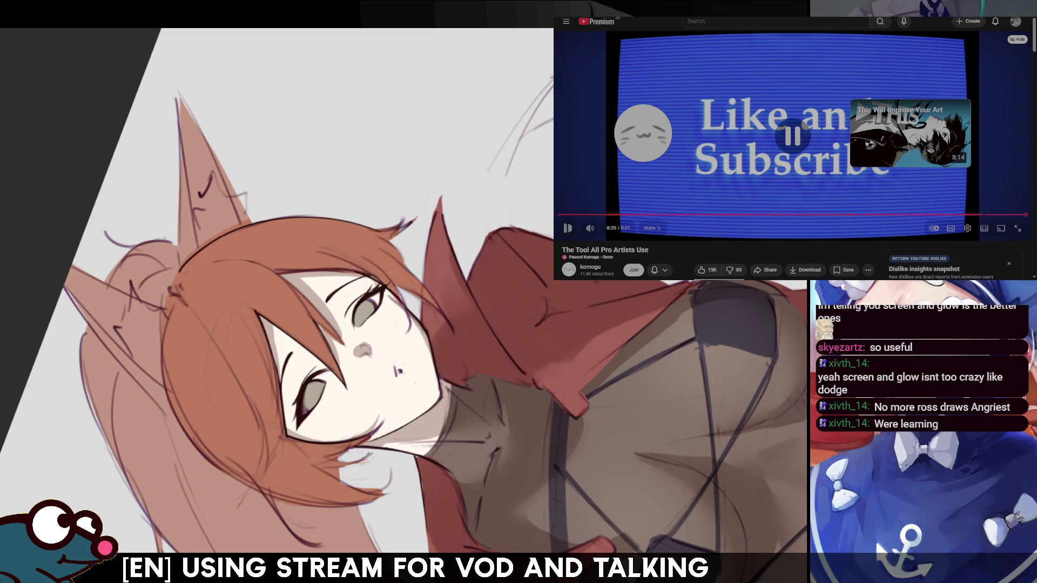
left_click(596, 266)
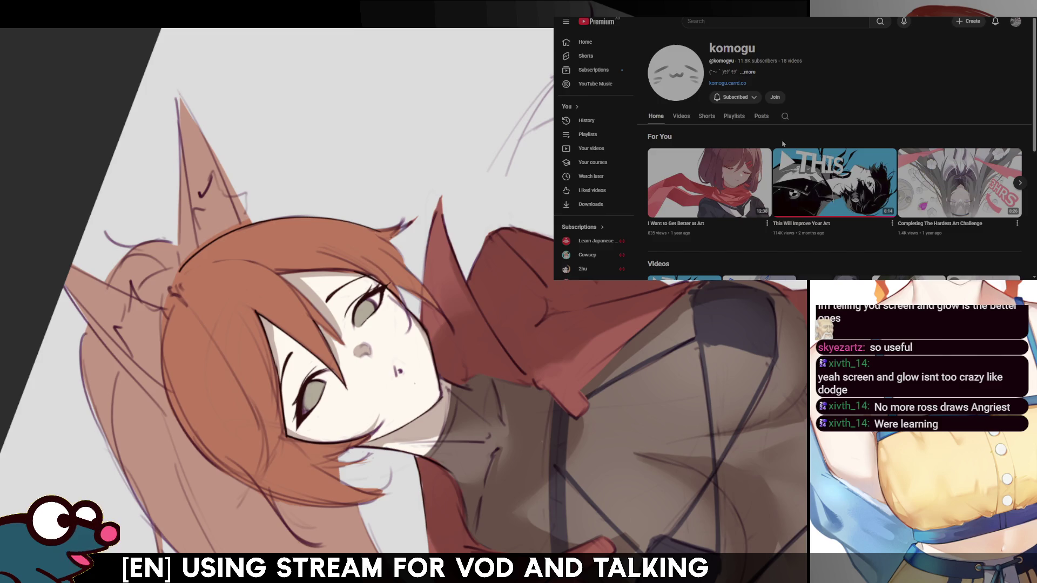
left_click(682, 117)
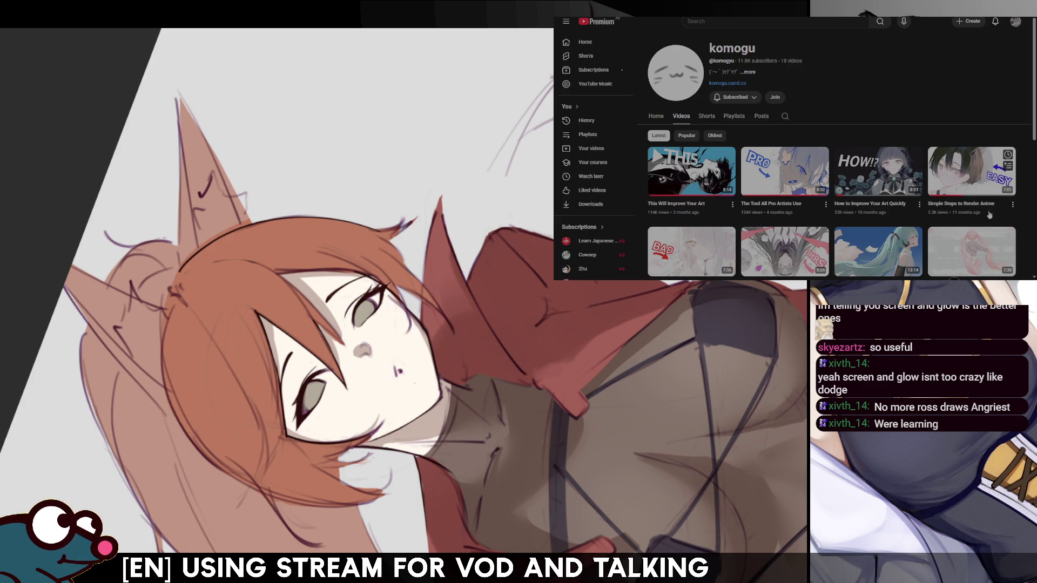
mouse_move(971, 171)
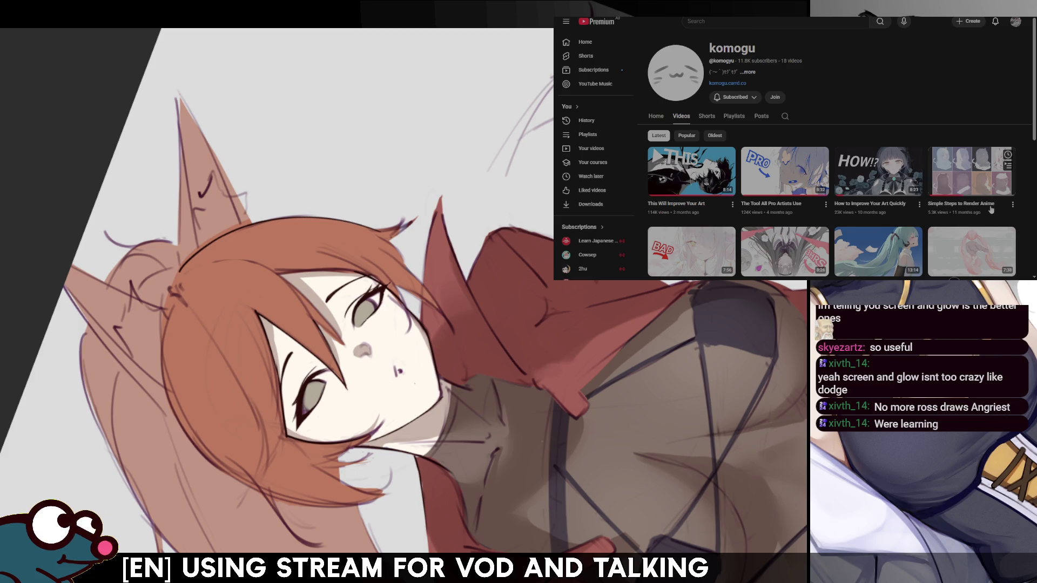
scroll(994, 217, "down", 2)
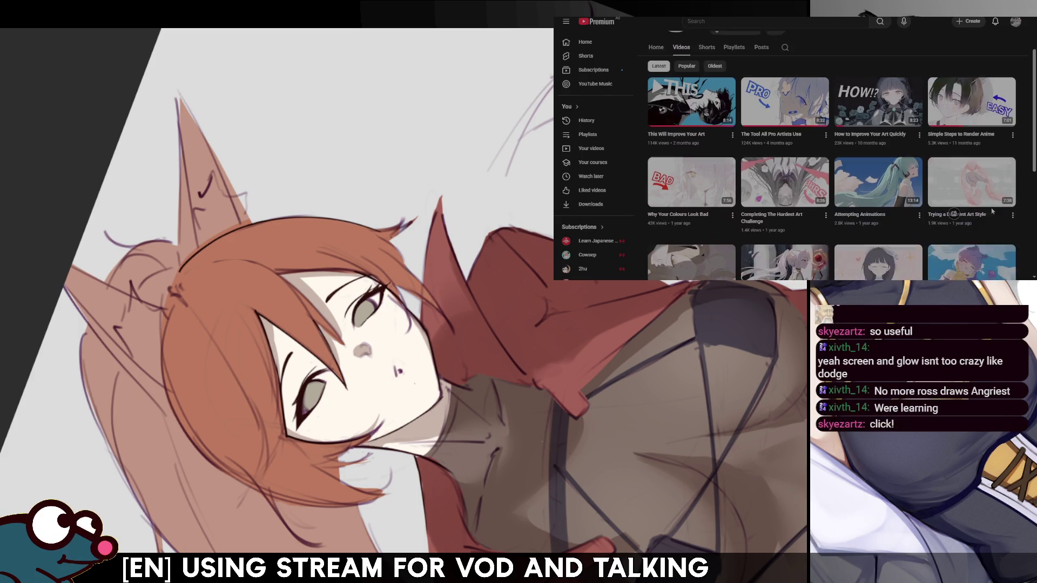
left_click(986, 143)
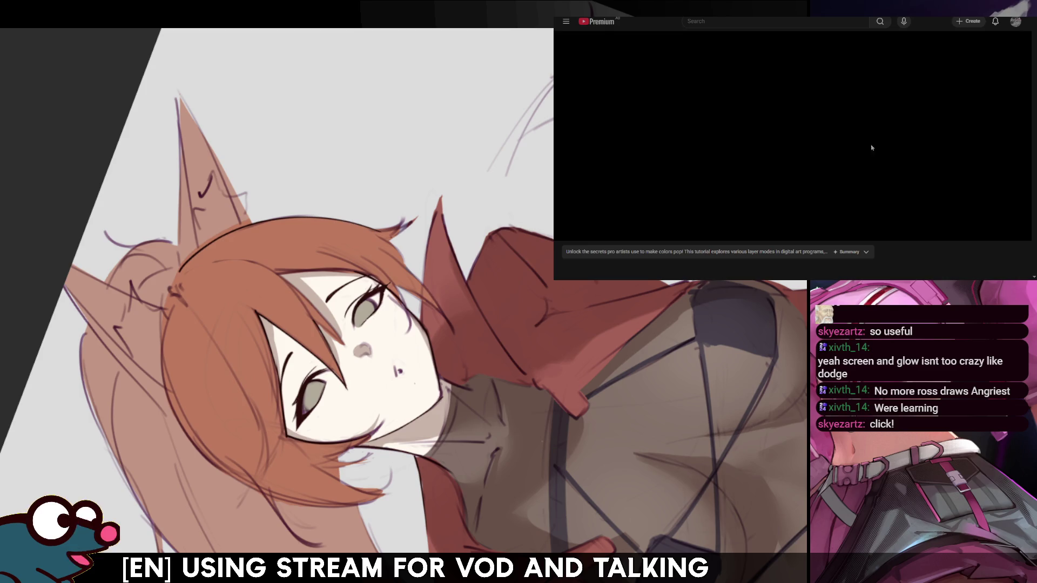
left_click_drag(612, 215, 560, 216)
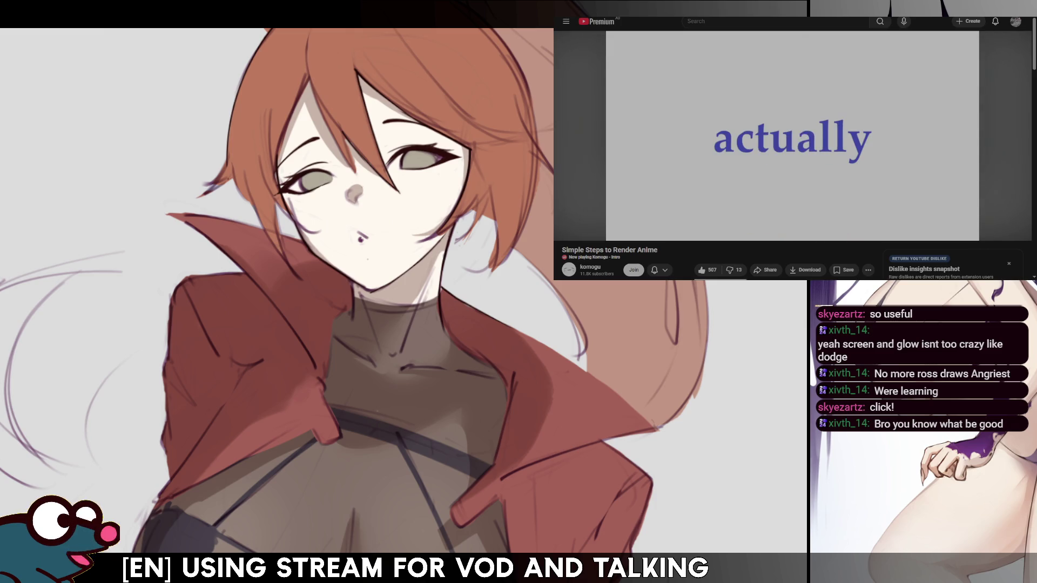
Fit, mirror and rotate the canvas to review the drawing, then pause the tutorial at its canvas-size caption
key("ctrl+0")
scroll(414, 282, "up", 2)
scroll(413, 282, "up", 2)
scroll(414, 282, "up", 2)
scroll(413, 282, "up", 2)
key("h")
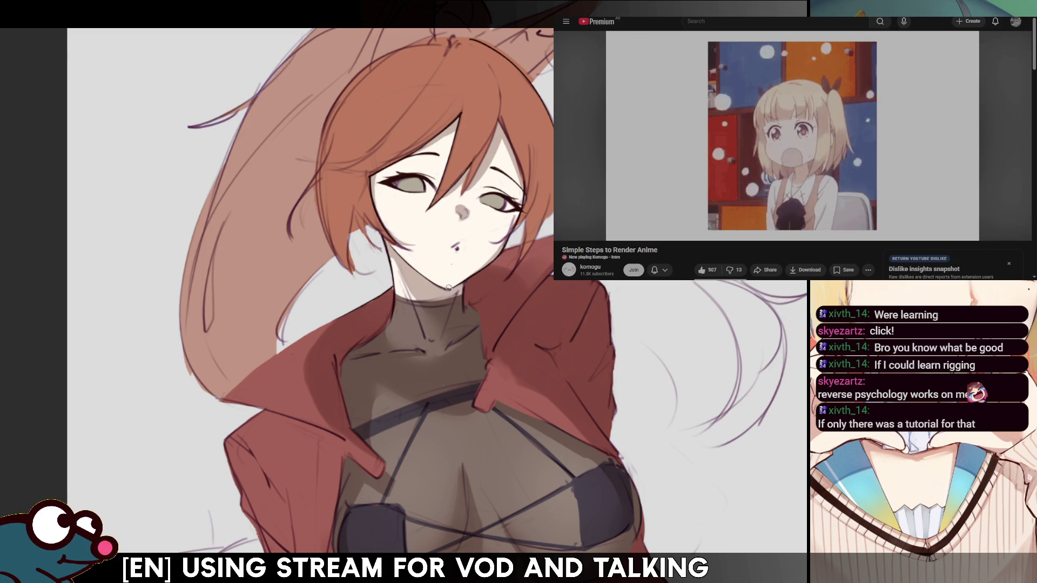
left_click_drag(498, 250, 481, 266)
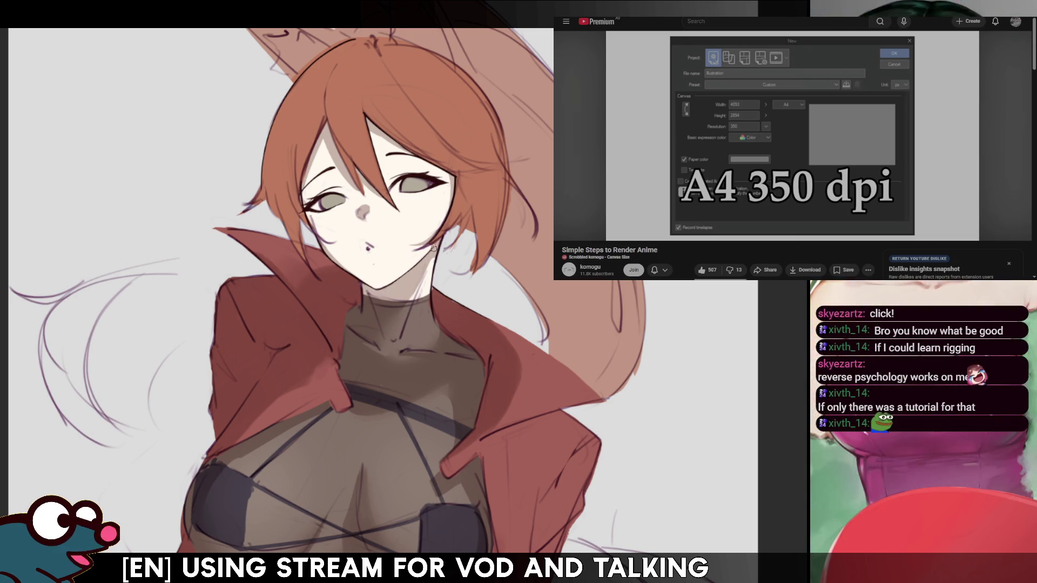
left_click_drag(435, 249, 473, 250)
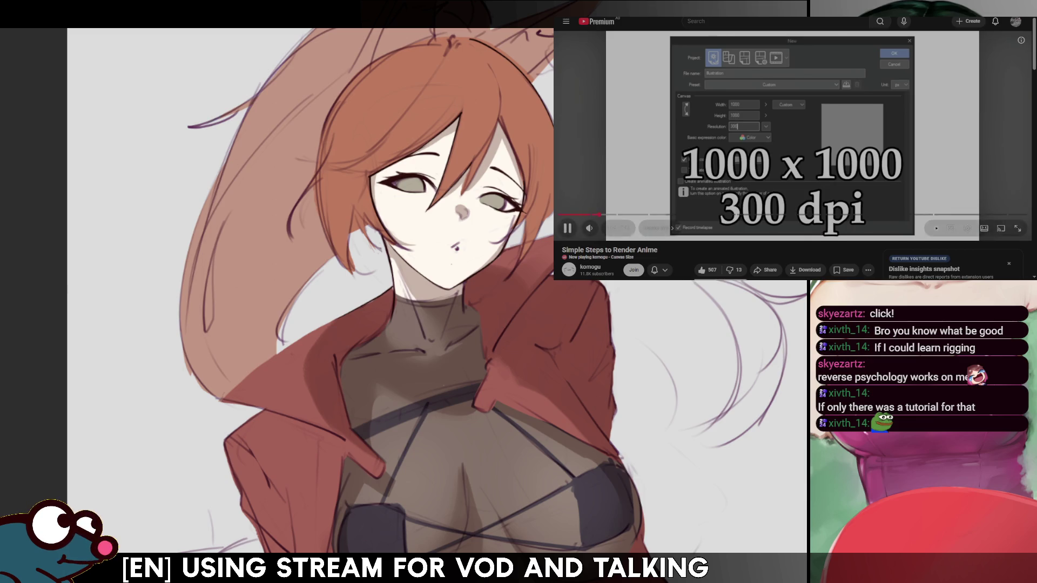
key("space")
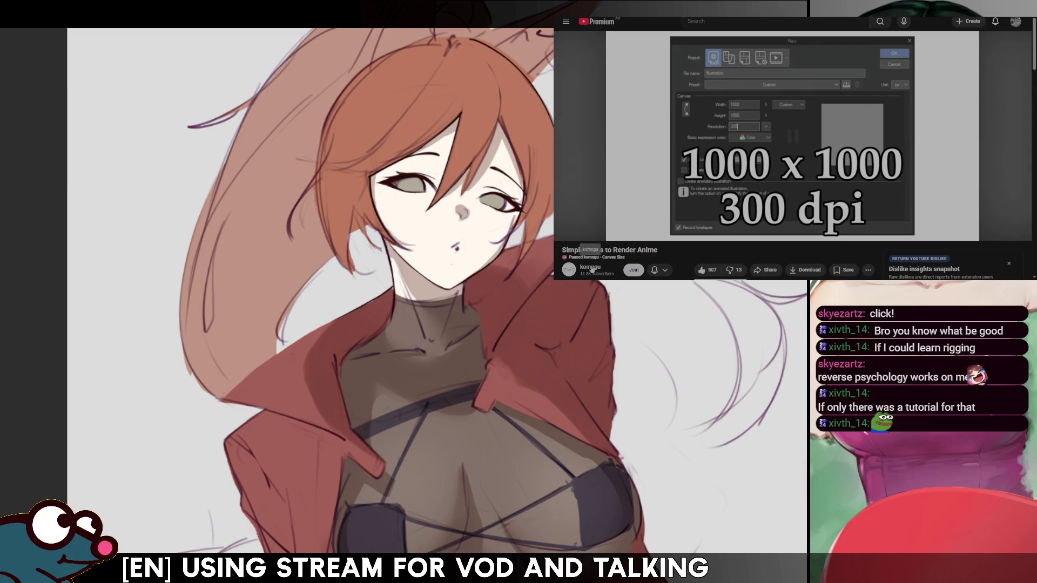
From the channel's Videos list, play 'I Made a VTuber Model in 7 Days With Zero Experience'
left_click(589, 266)
left_click(682, 117)
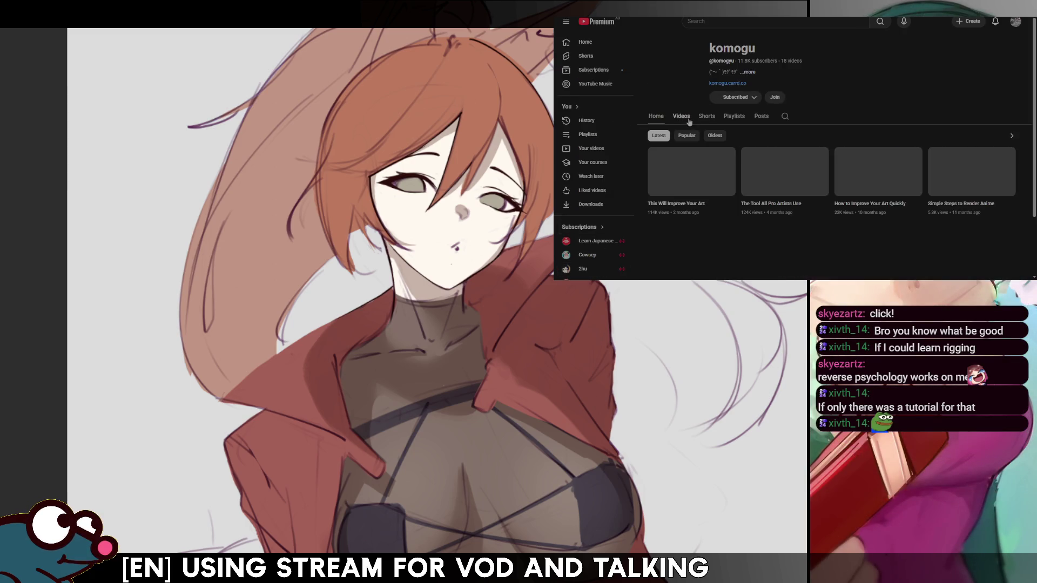
scroll(736, 170, "down", 3)
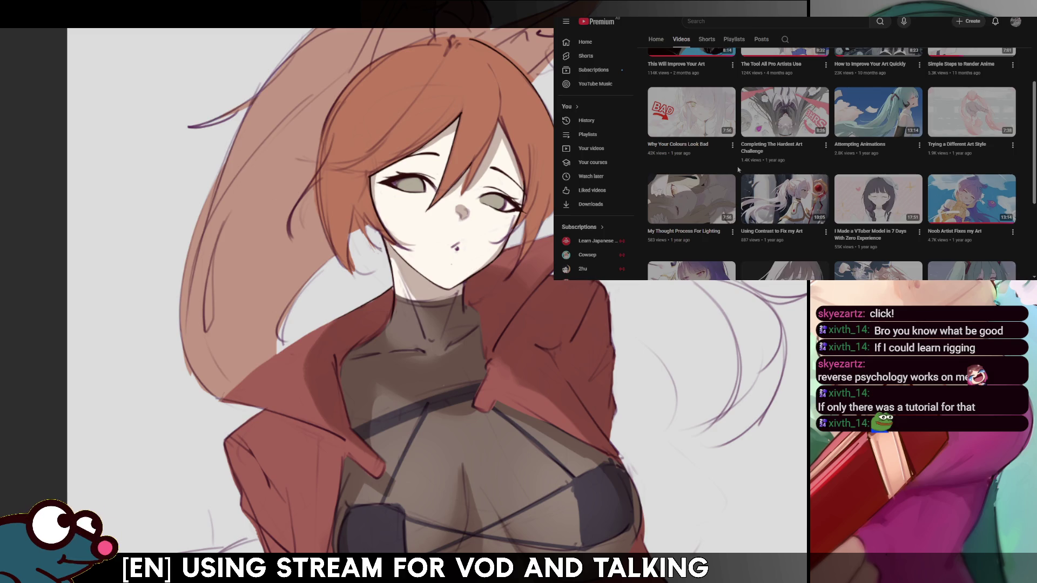
mouse_move(877, 198)
left_click(874, 242)
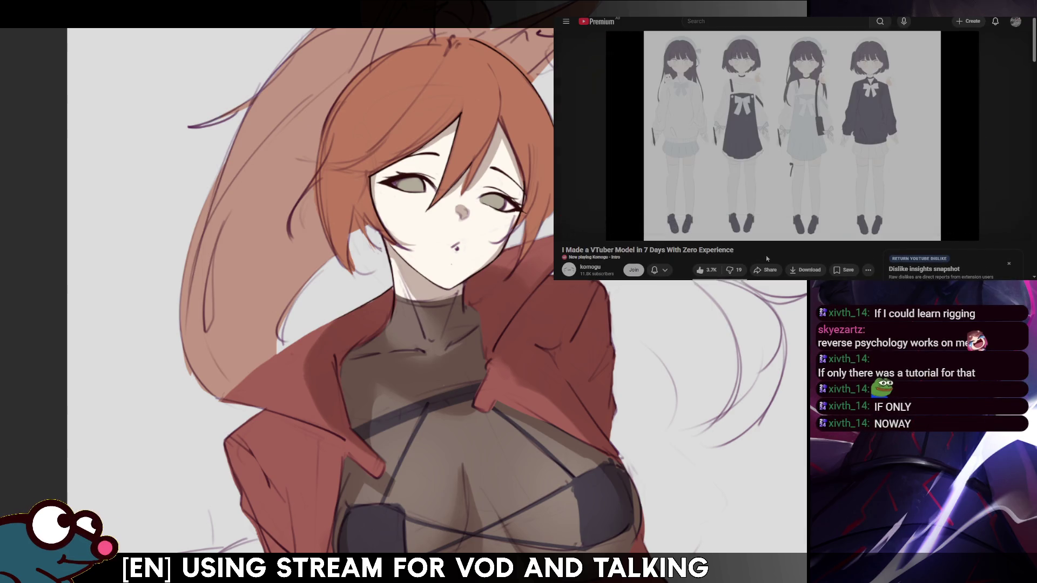
Skip ahead in the video, check the torso shading mirrored, and reshape the dark bikini cup on the left breast
left_click_drag(729, 216, 776, 218)
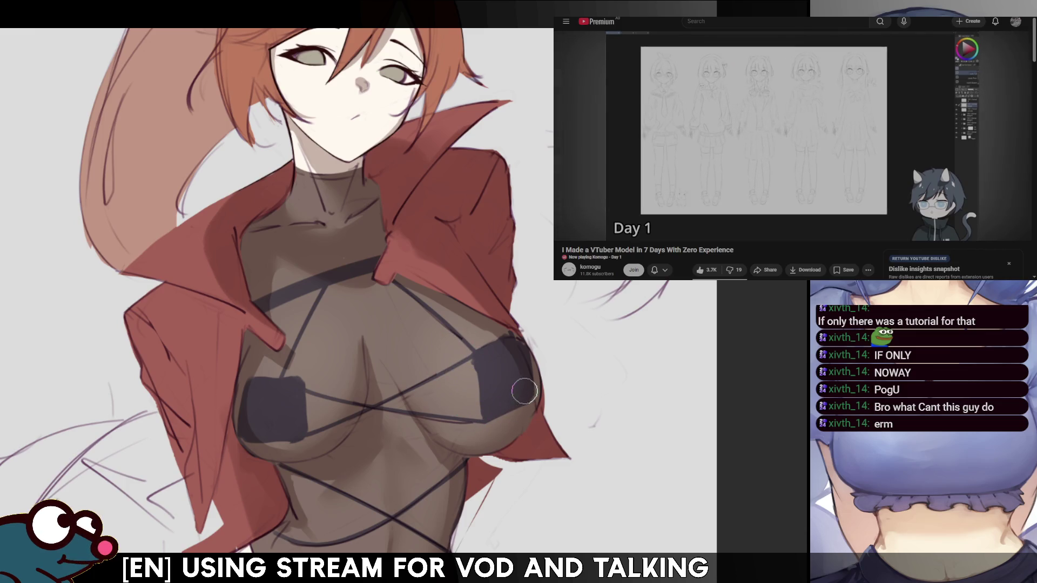
key("m")
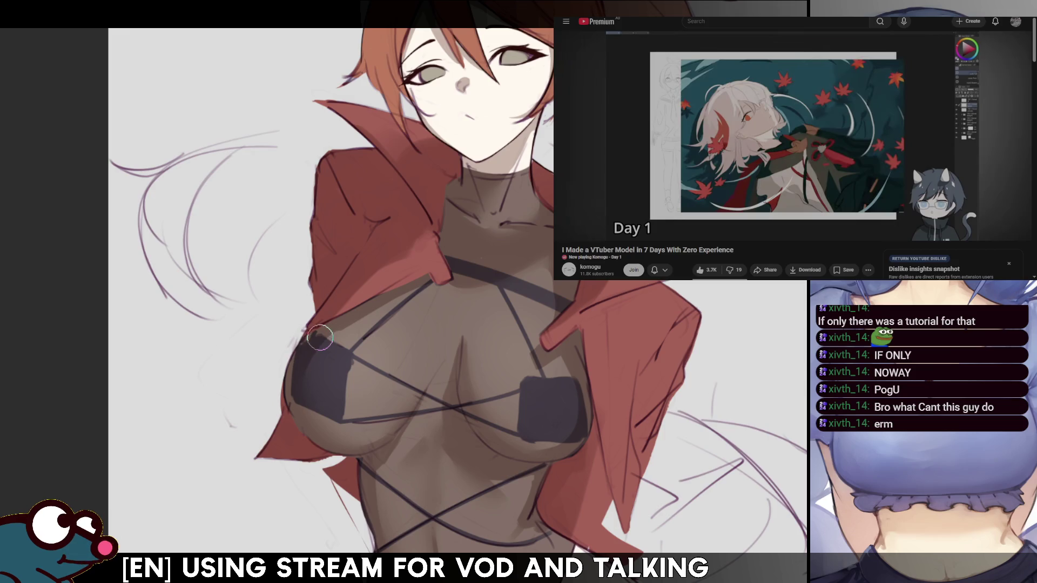
key("m")
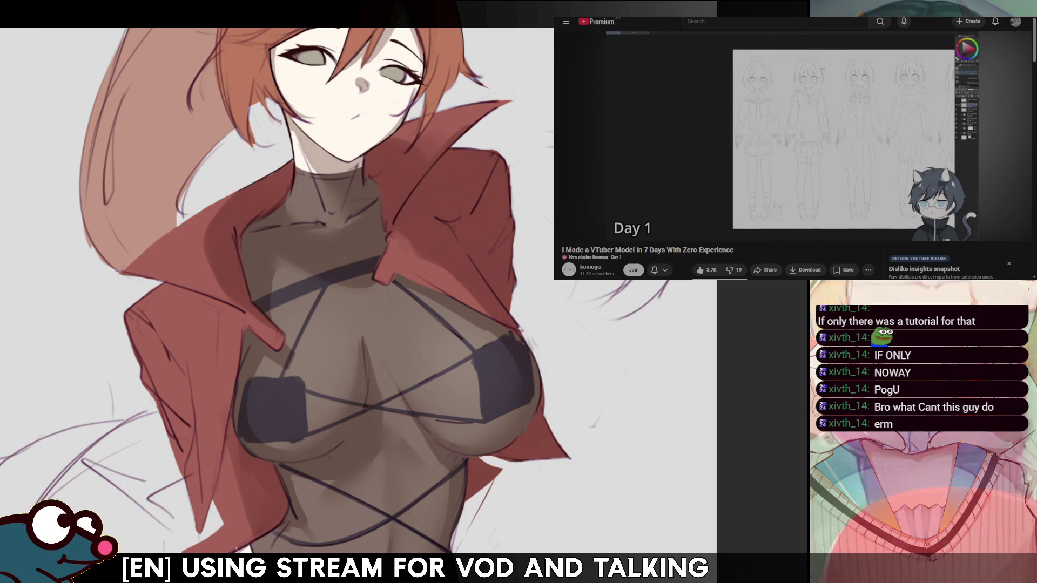
scroll(307, 452, "down", 3)
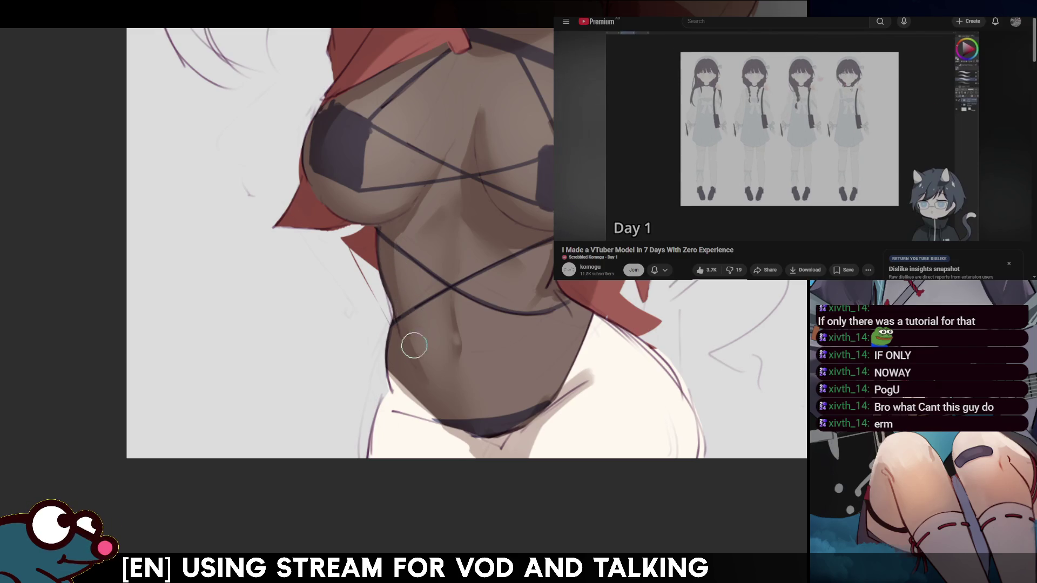
key("m")
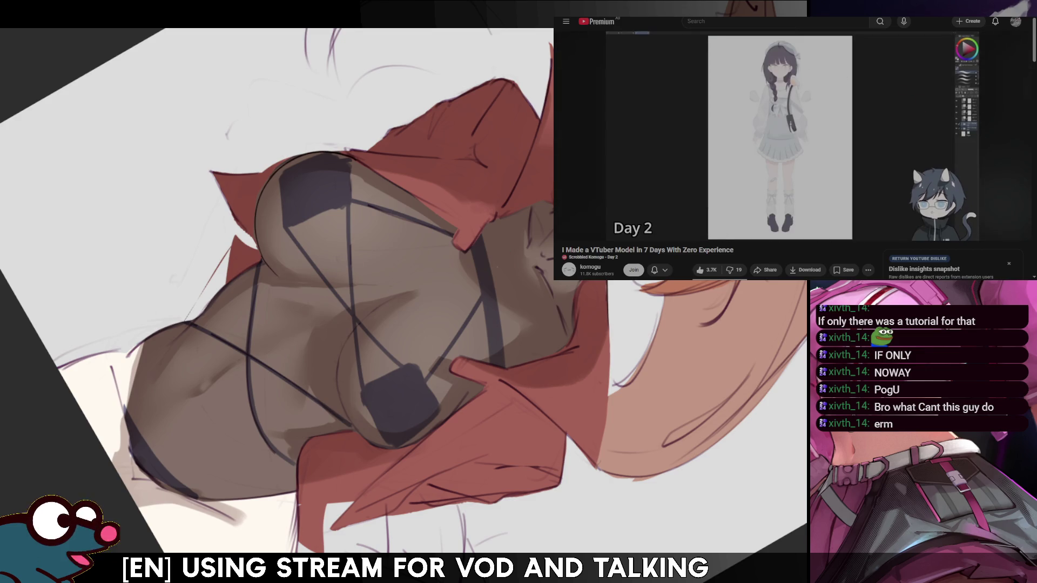
key("Escape")
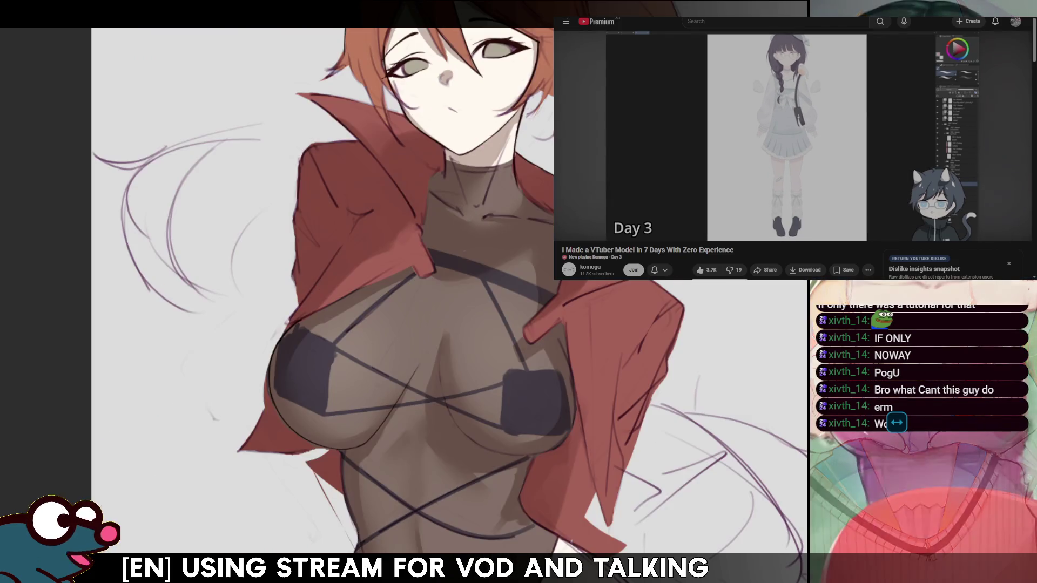
left_click_drag(311, 367, 342, 408)
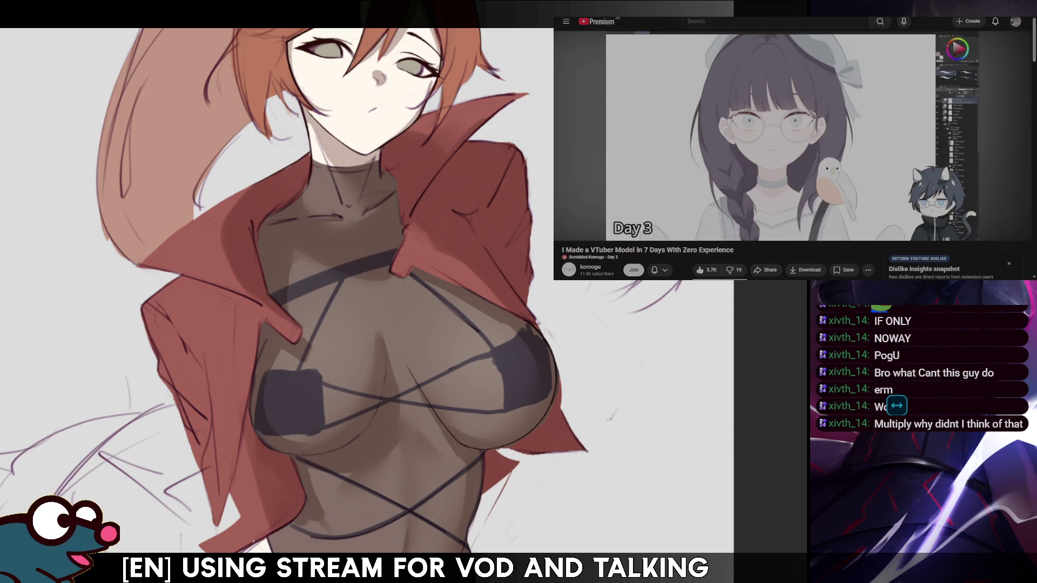
scroll(365, 284, "down", 3)
scroll(365, 285, "up", 1)
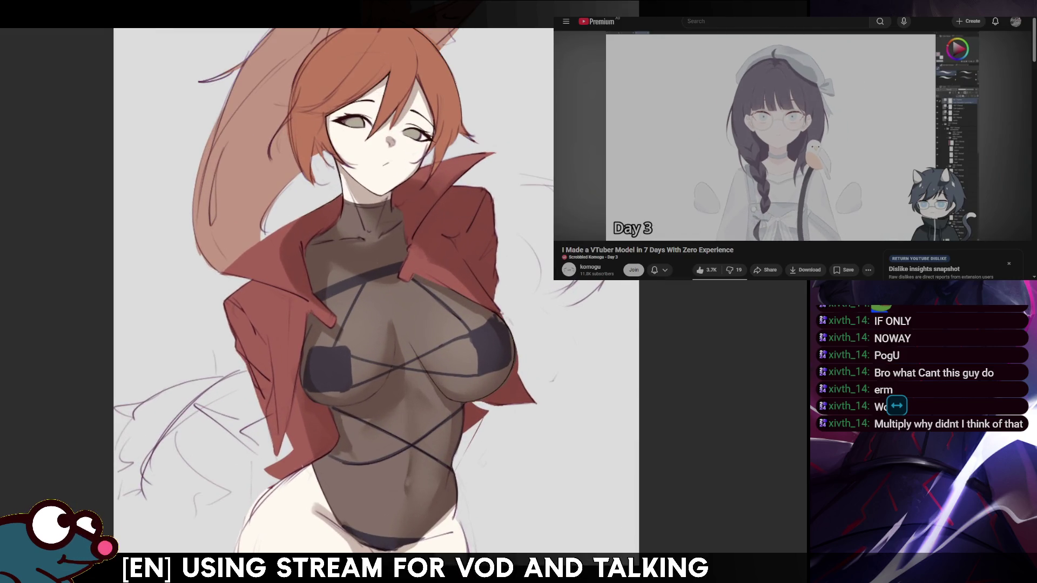
scroll(366, 283, "up", 1)
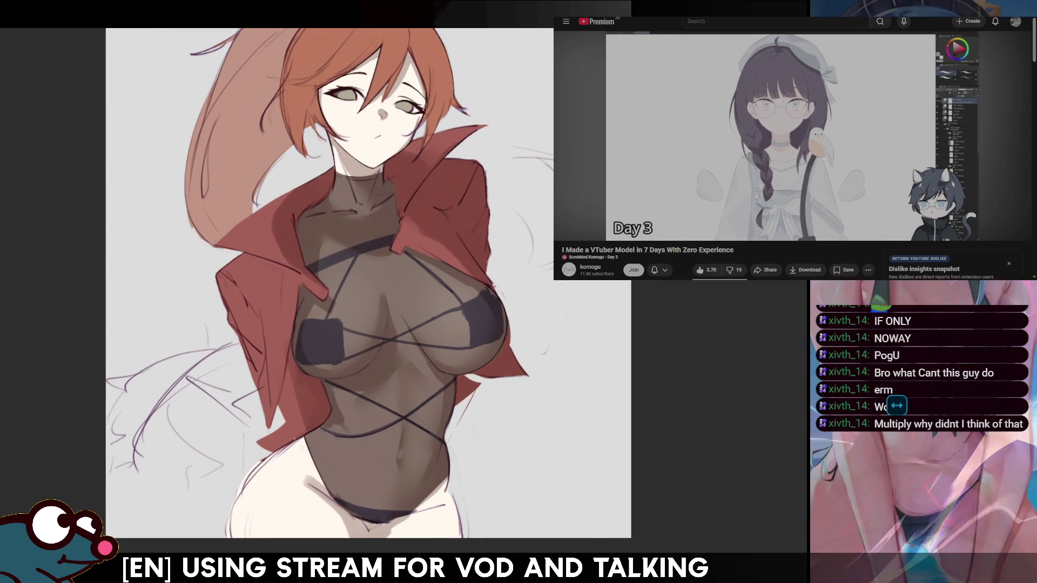
key("h")
key("h")
key("h")
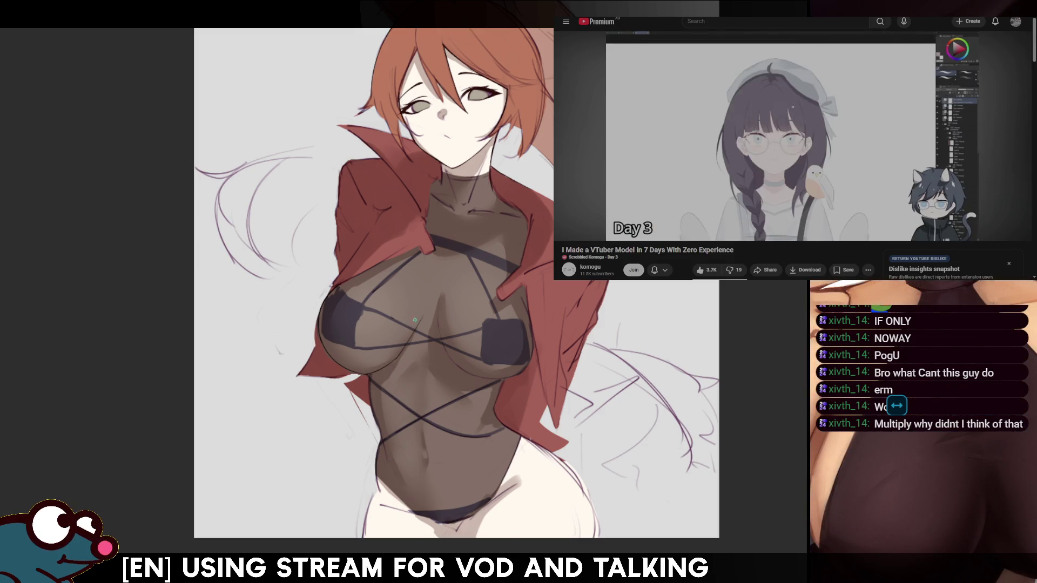
scroll(398, 343, "up", 1)
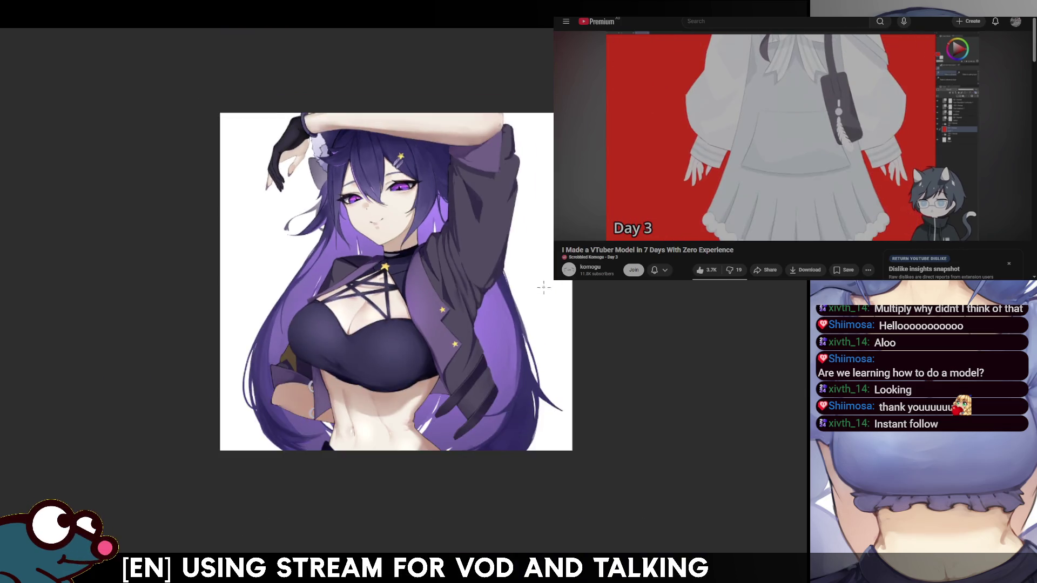
scroll(522, 262, "down", 3)
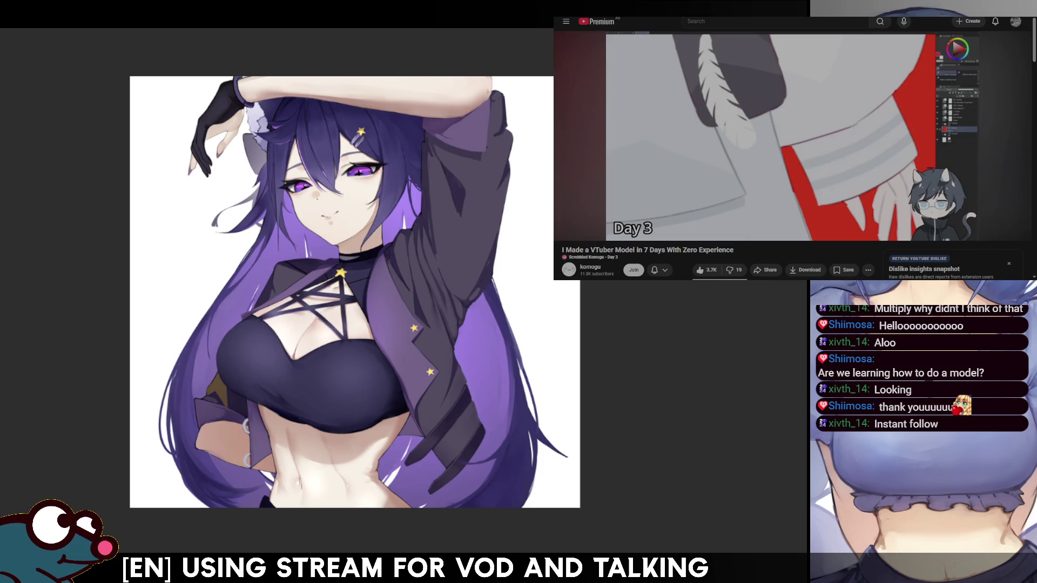
scroll(340, 291, "down", 2)
scroll(336, 324, "up", 3)
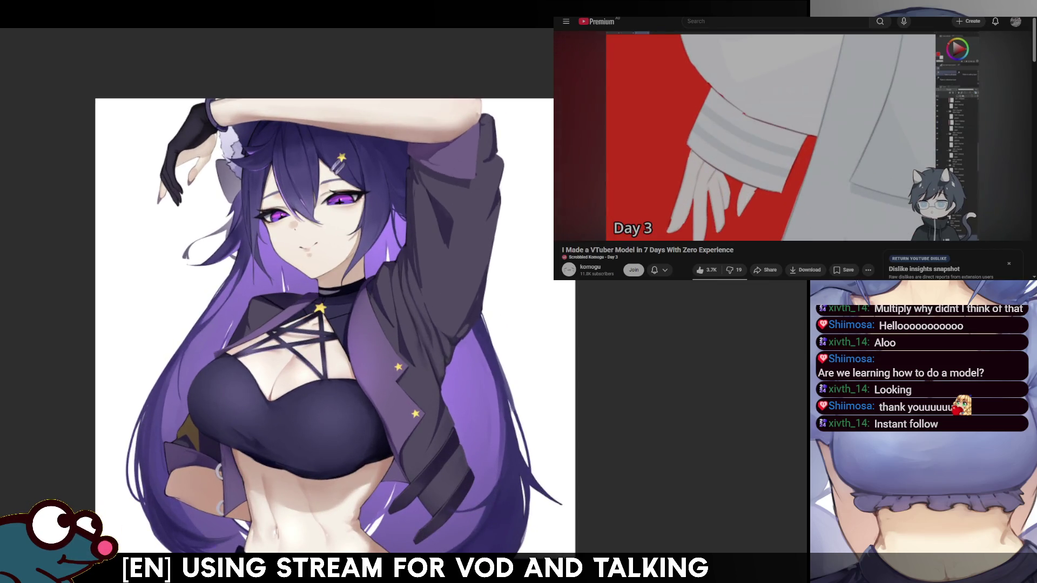
scroll(325, 292, "up", 2)
scroll(324, 292, "up", 2)
scroll(325, 292, "down", 2)
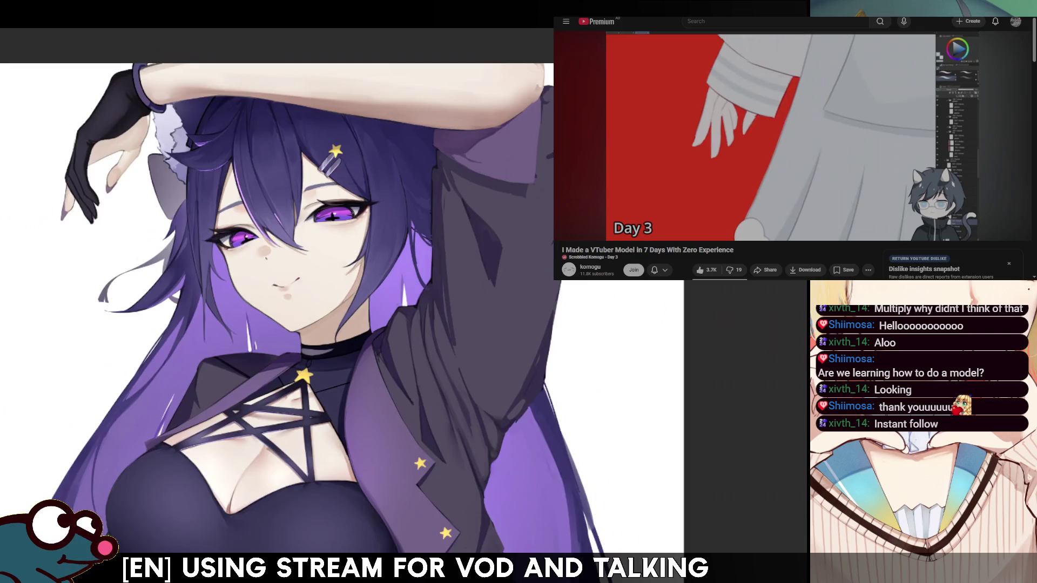
scroll(325, 291, "down", 2)
scroll(324, 292, "up", 2)
scroll(325, 292, "up", 2)
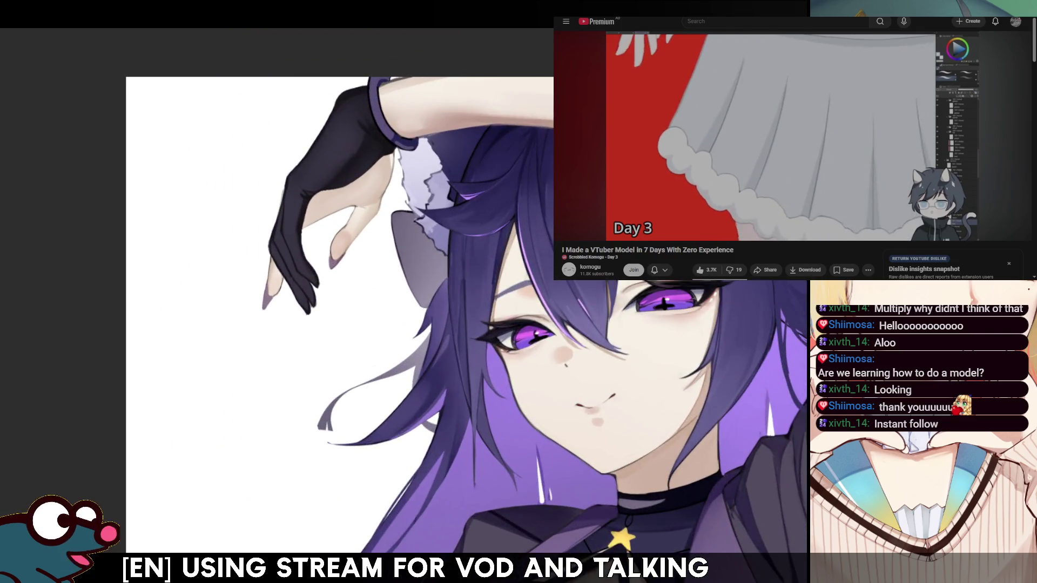
scroll(324, 292, "up", 2)
scroll(324, 292, "down", 2)
scroll(324, 291, "up", 2)
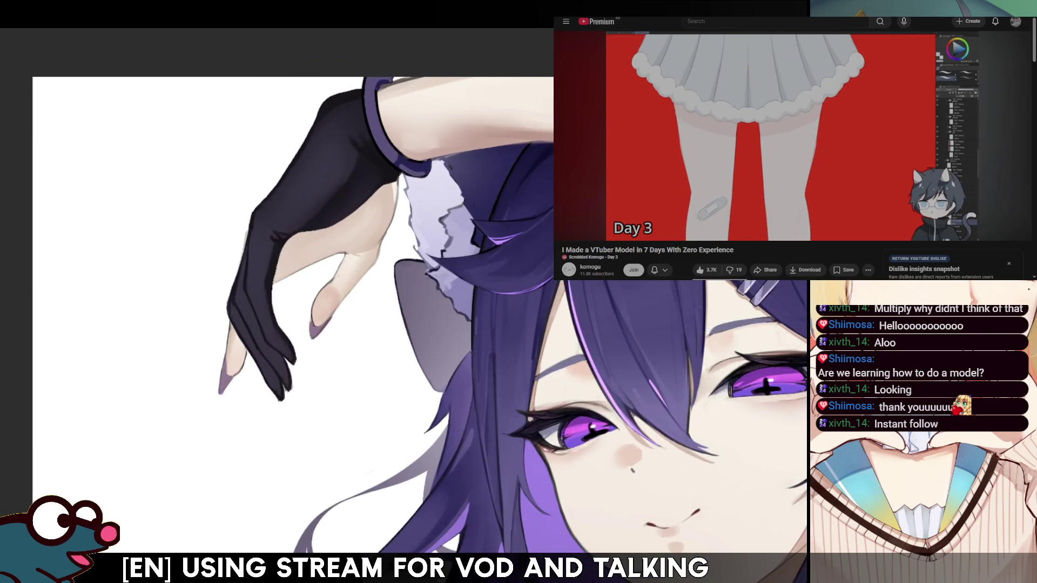
scroll(324, 292, "down", 3)
scroll(324, 292, "up", 1)
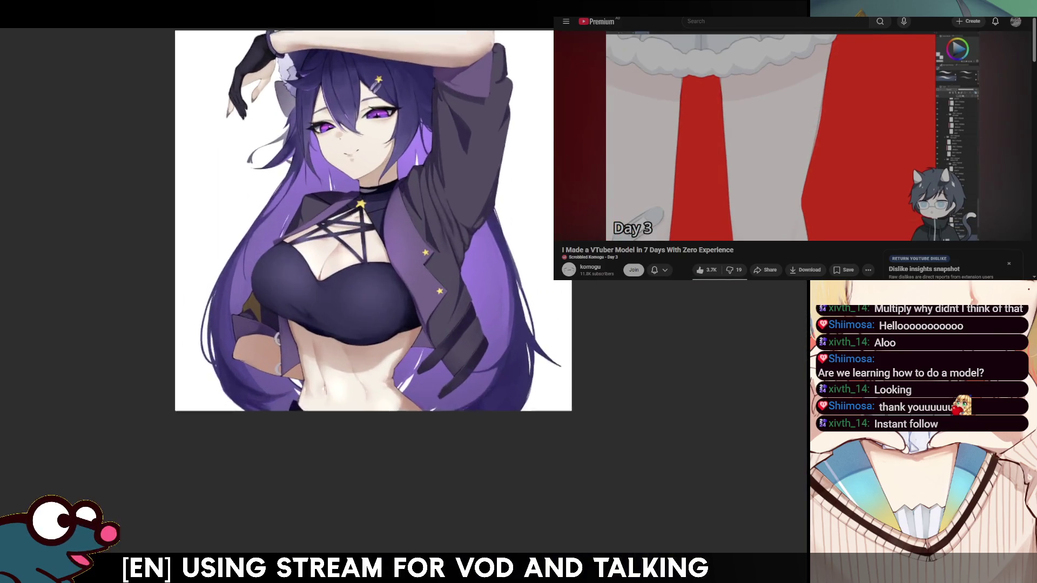
scroll(373, 219, "up", 1)
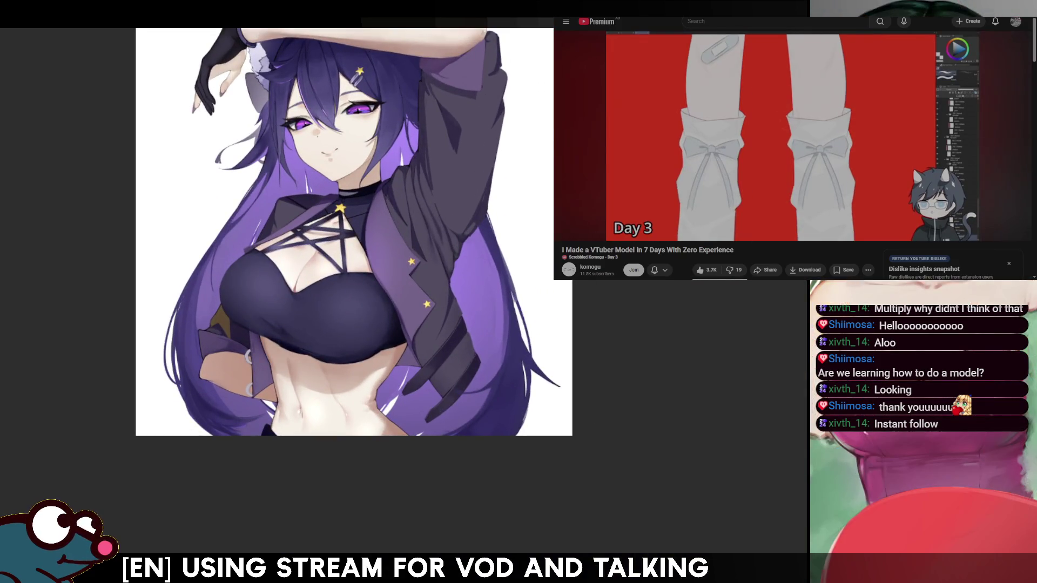
Switch documents from the purple-haired reference to the red-haired woman painting
key("Right")
scroll(365, 292, "up", 1)
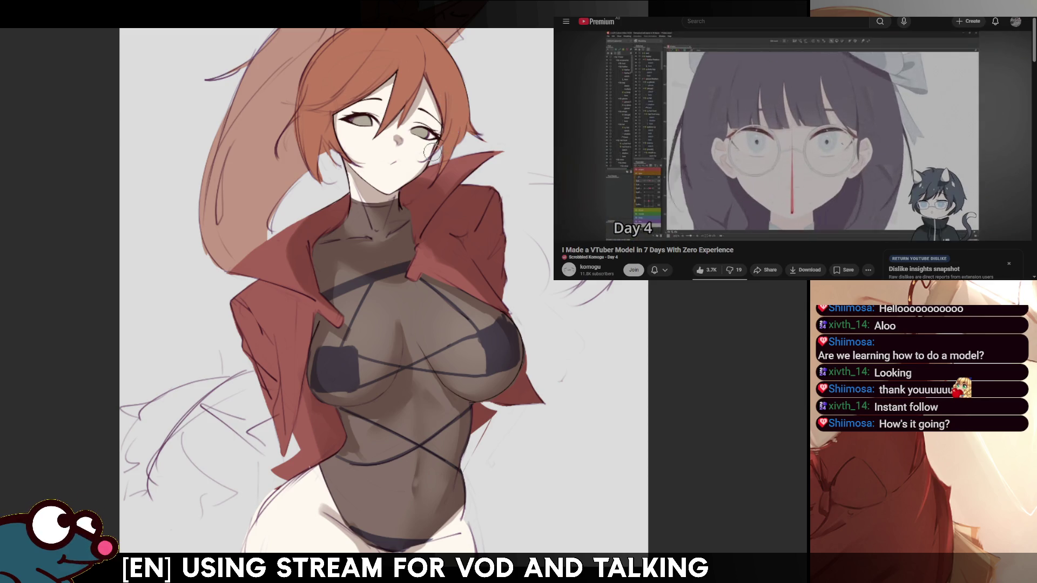
scroll(397, 276, "up", 5)
scroll(365, 292, "down", 2)
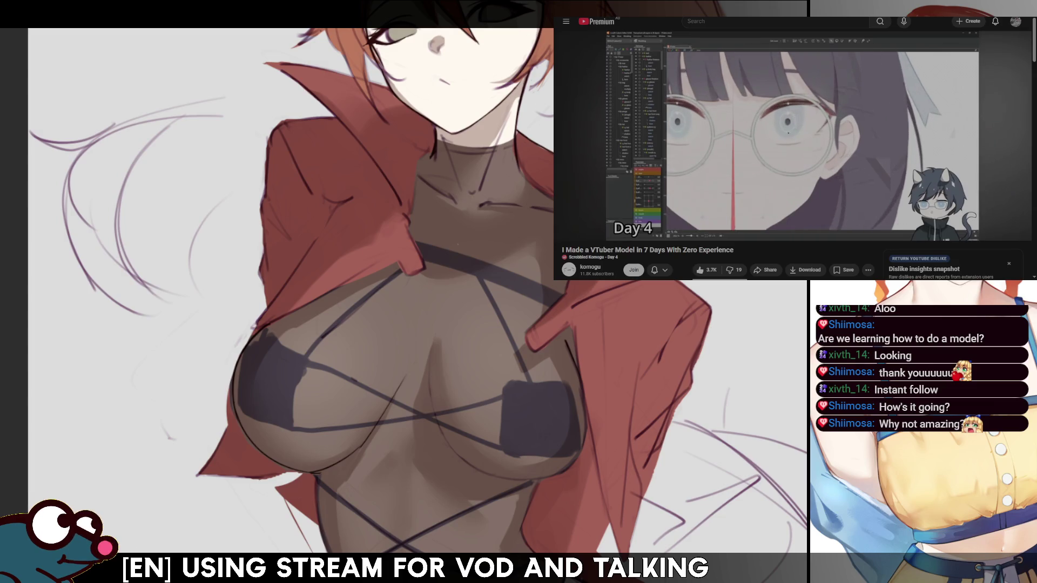
left_click_drag(375, 61, 375, 199)
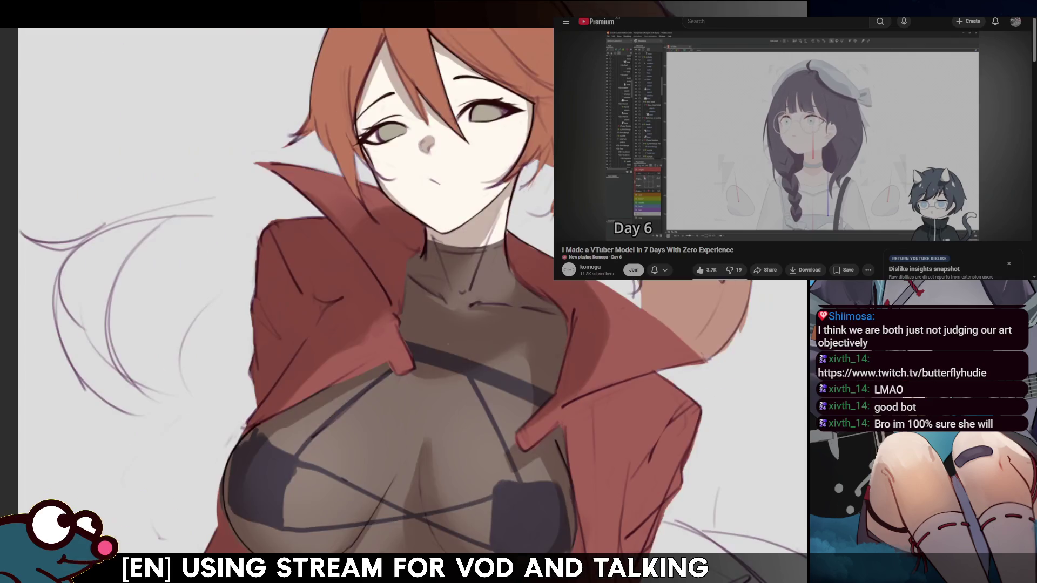
Mirror the canvas, then brush the right bikini cup slightly wider toward the centre
key("h")
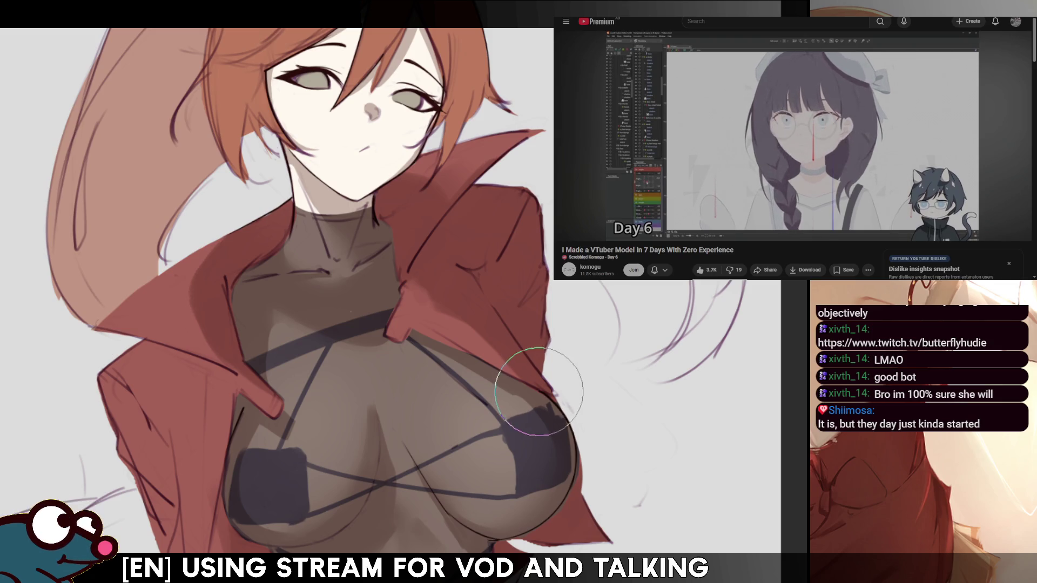
left_click_drag(539, 393, 519, 430)
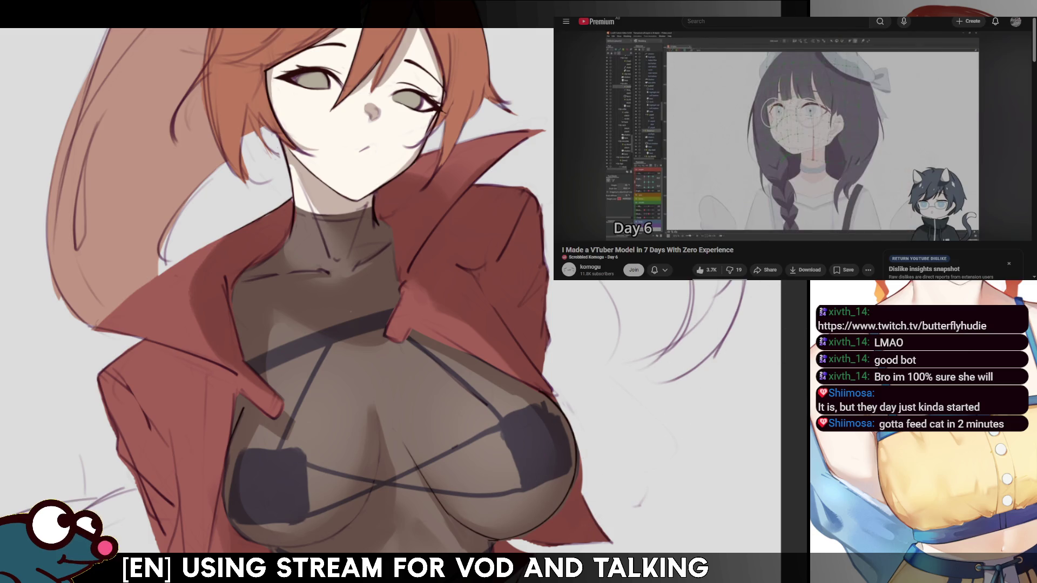
scroll(639, 420, "up", 3)
scroll(578, 308, "down", 3)
scroll(578, 308, "up", 3)
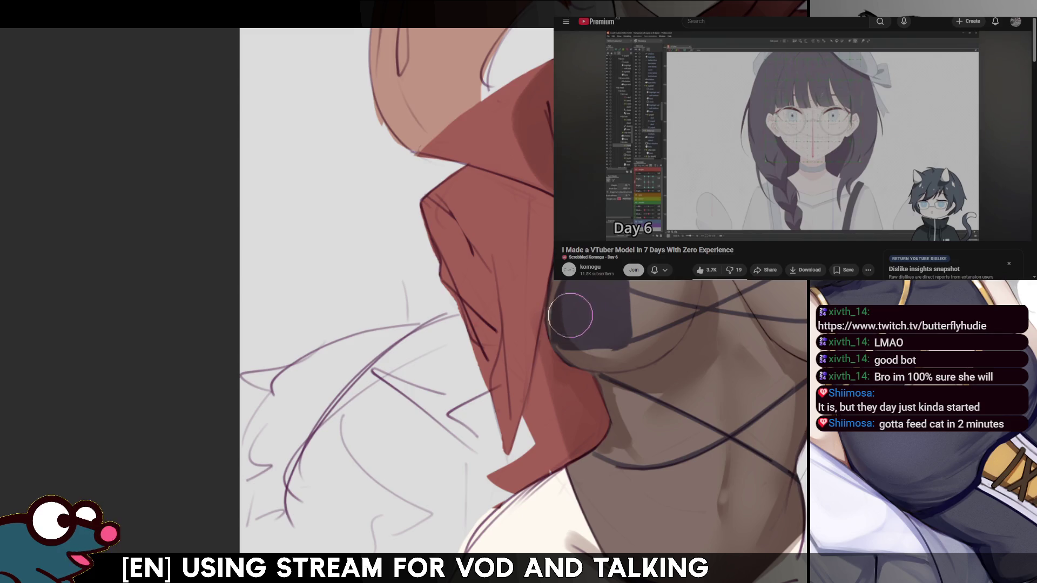
Flip the canvas back and forth to judge the bodysuit and bikini shading
key("m")
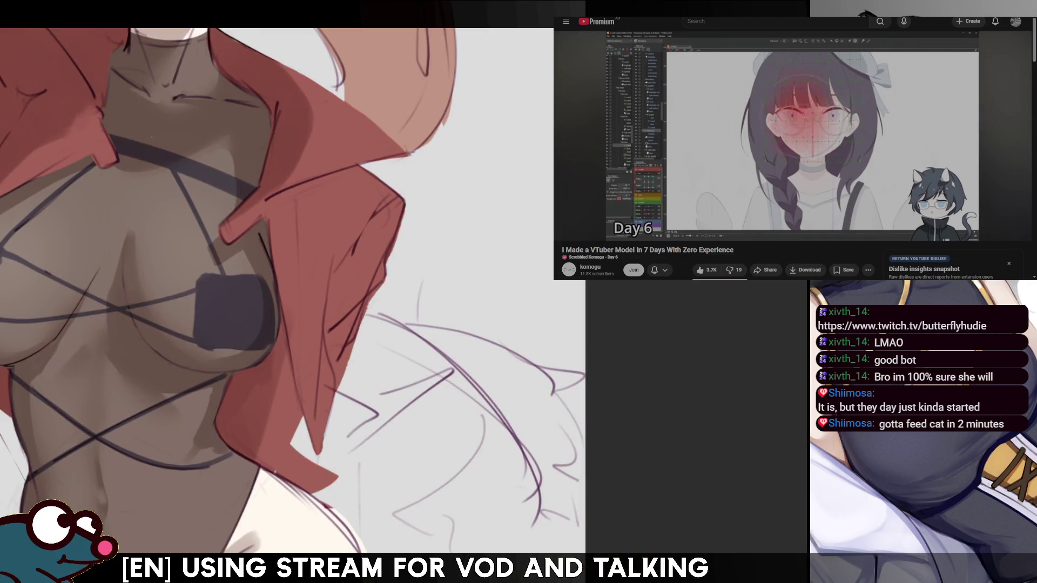
key("m")
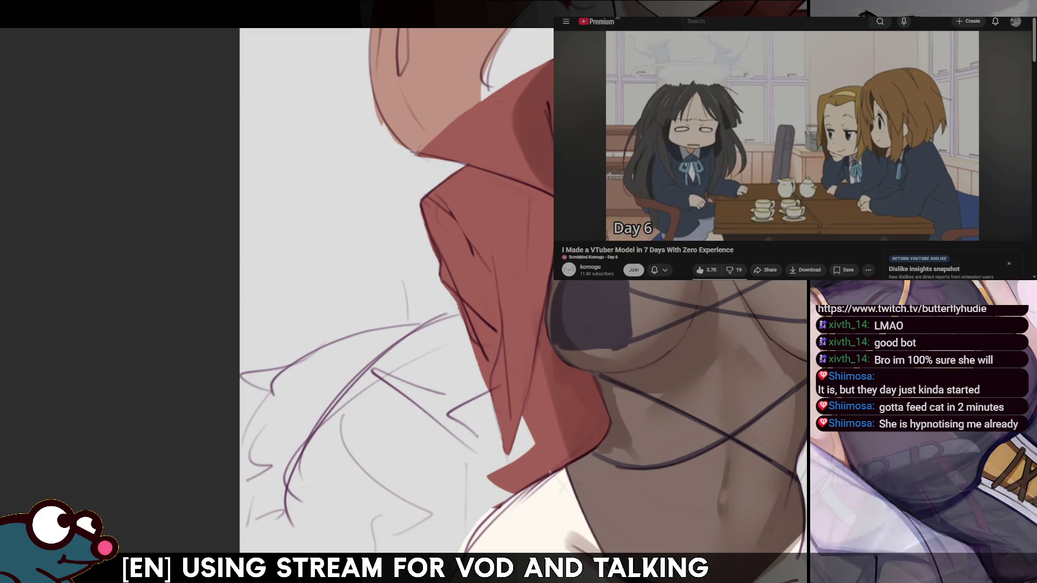
key("m")
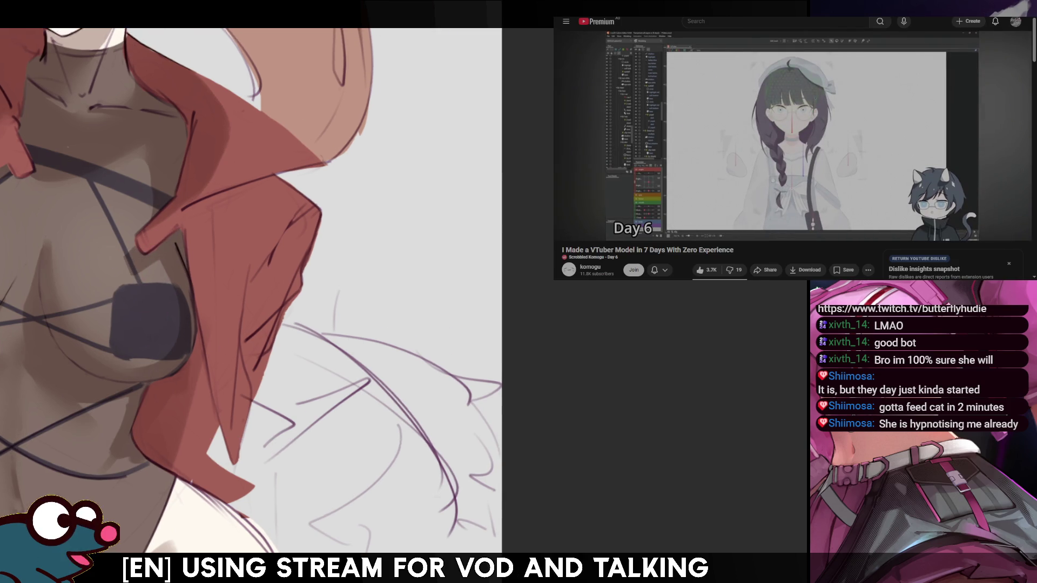
scroll(209, 280, "down", 3)
key("h")
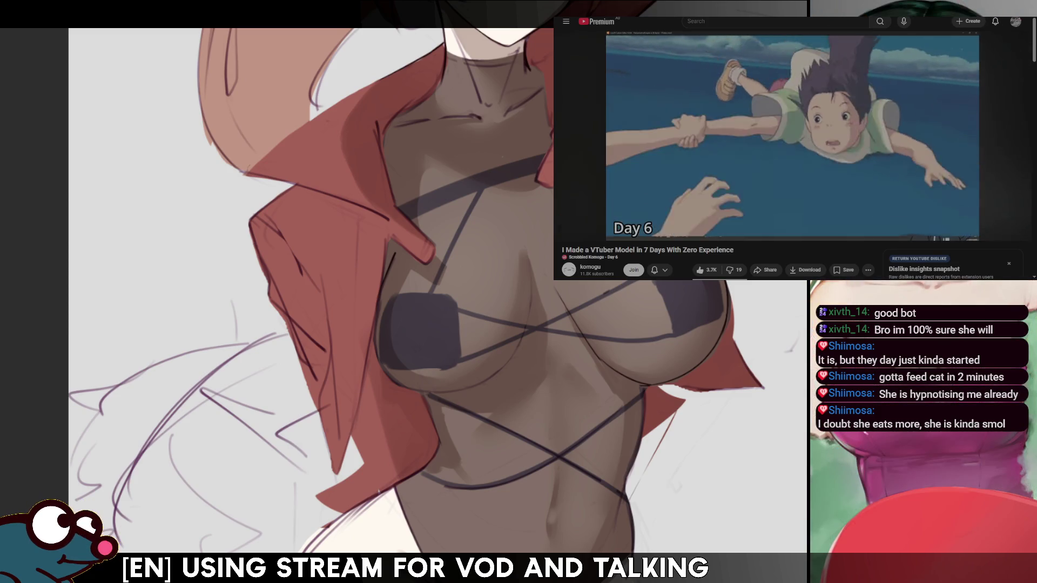
scroll(405, 292, "down", 3)
scroll(405, 292, "up", 2)
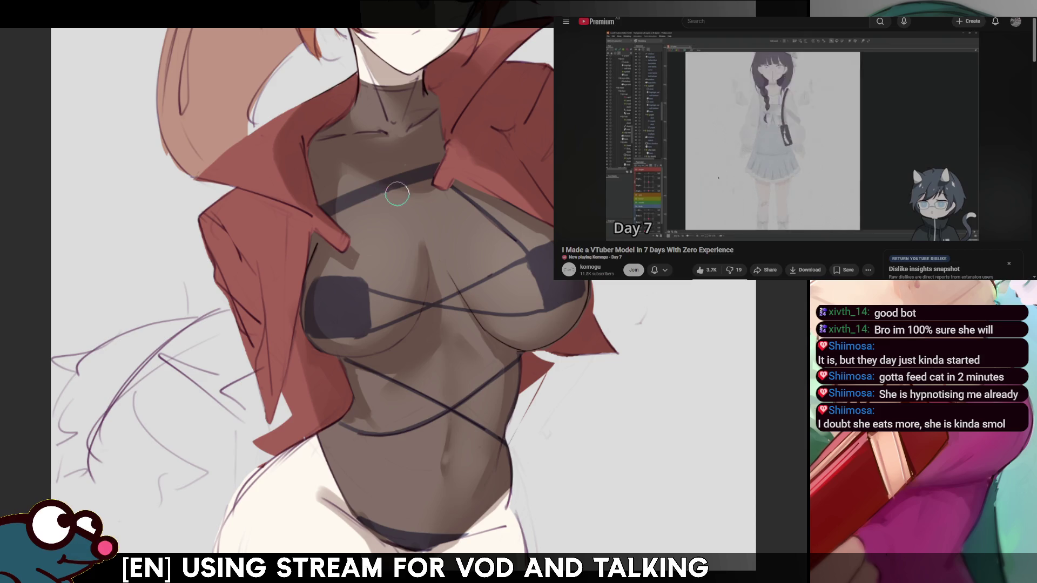
Mirror the canvas view to check the torso's proportions
key("m")
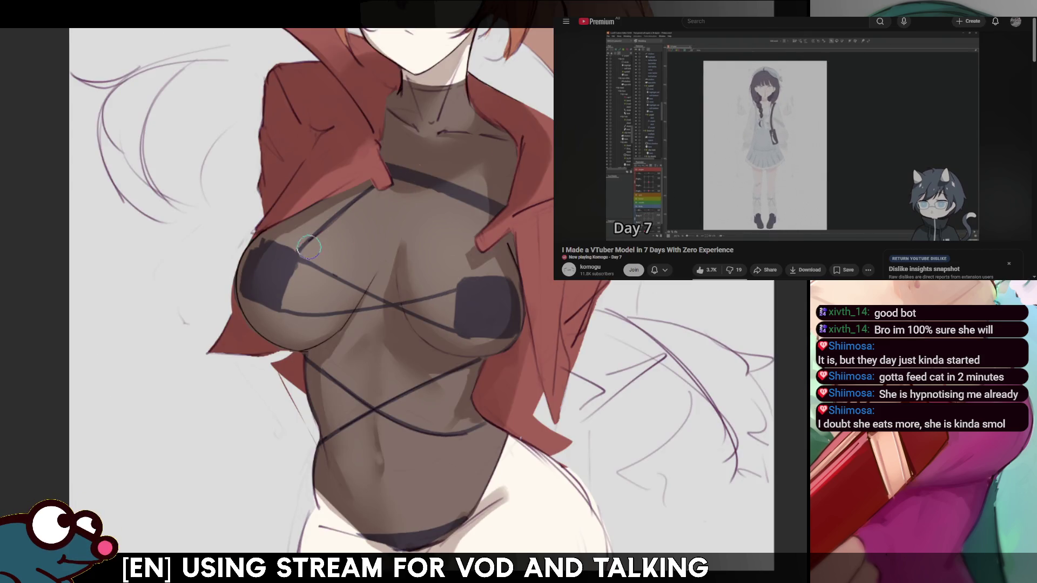
Rotate the view toward the face and compare flipped and unflipped orientations
key("m")
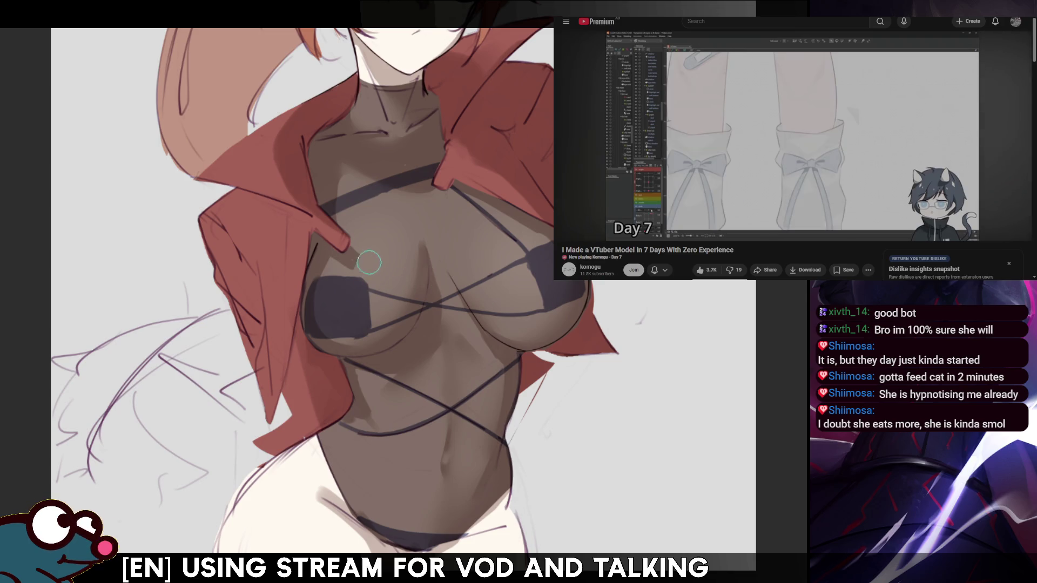
key("m")
left_click_drag(454, 244, 420, 199)
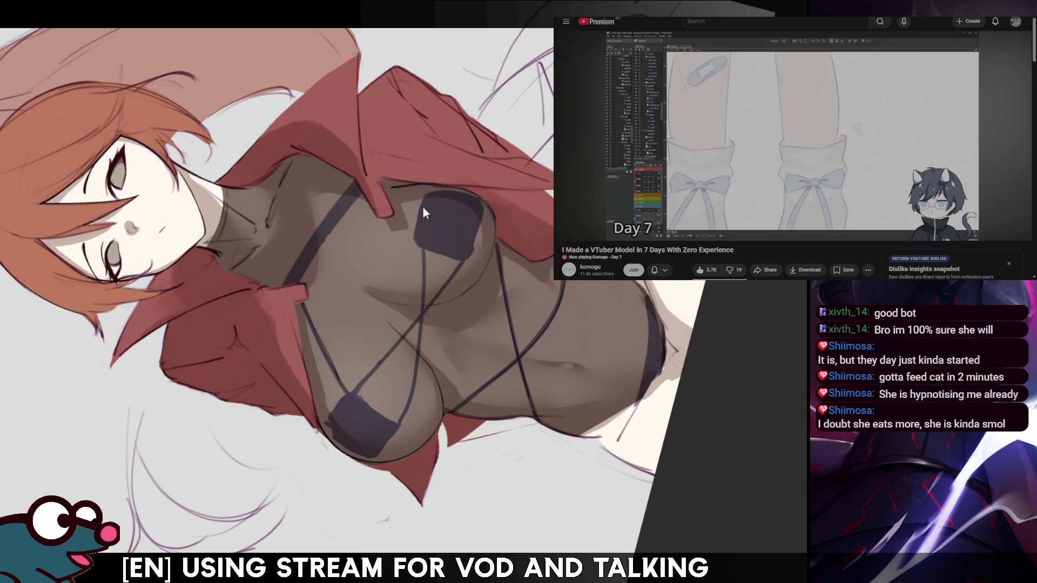
key("m")
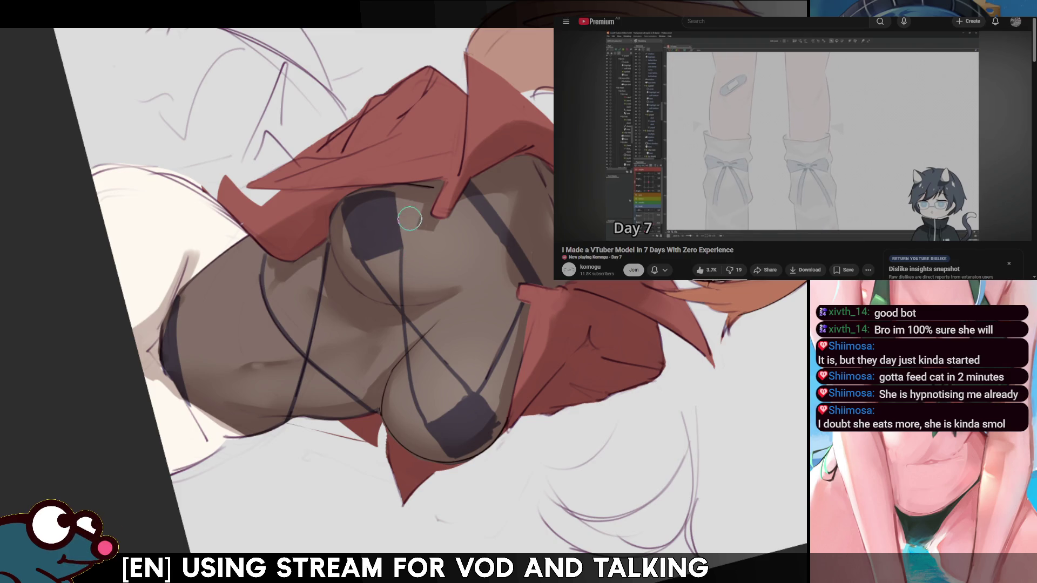
key("m")
key("m")
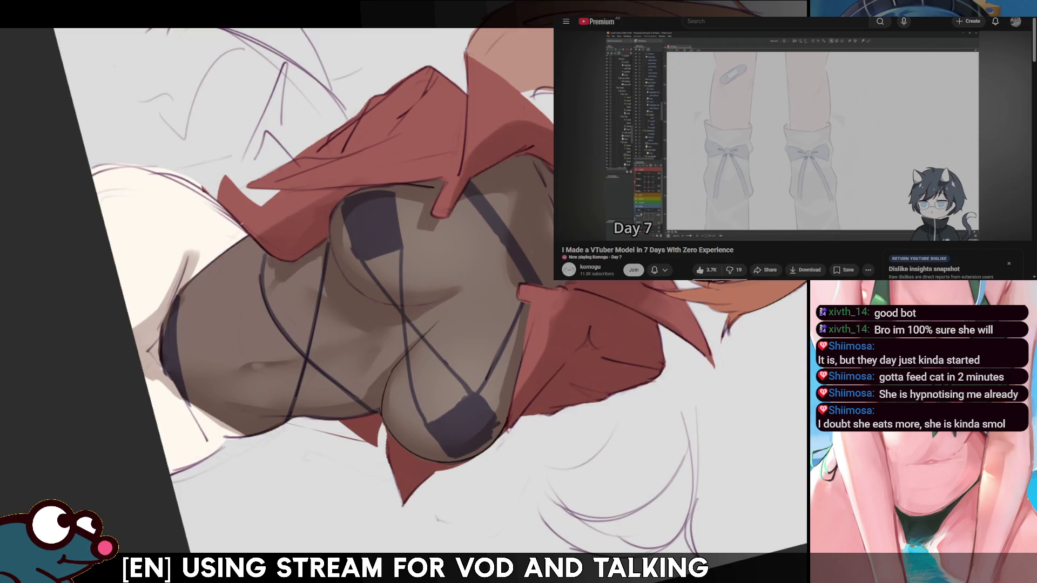
key("m")
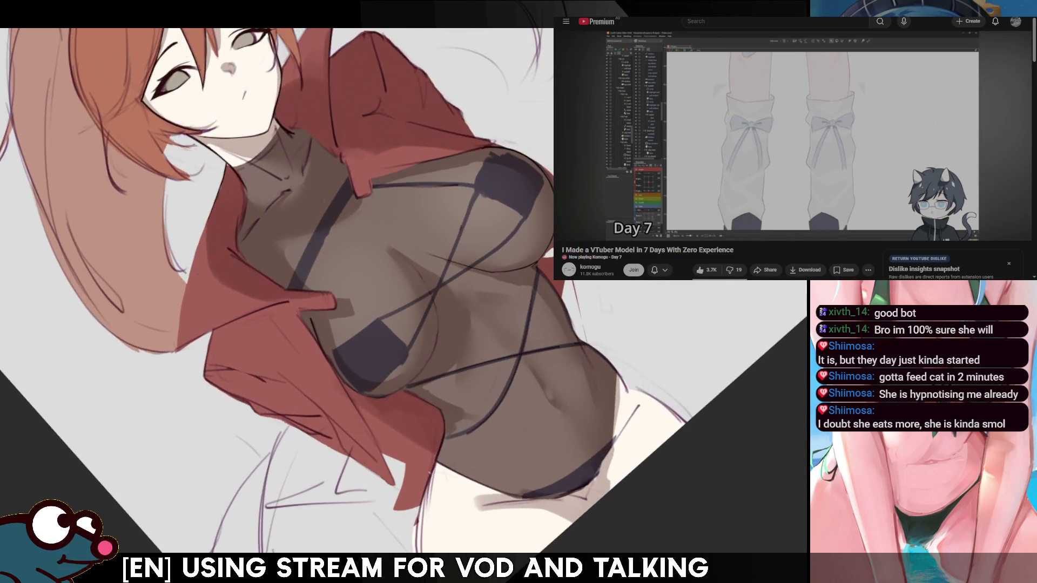
Shrink the brush for finer shading and straighten the canvas upright
key("bracketright")
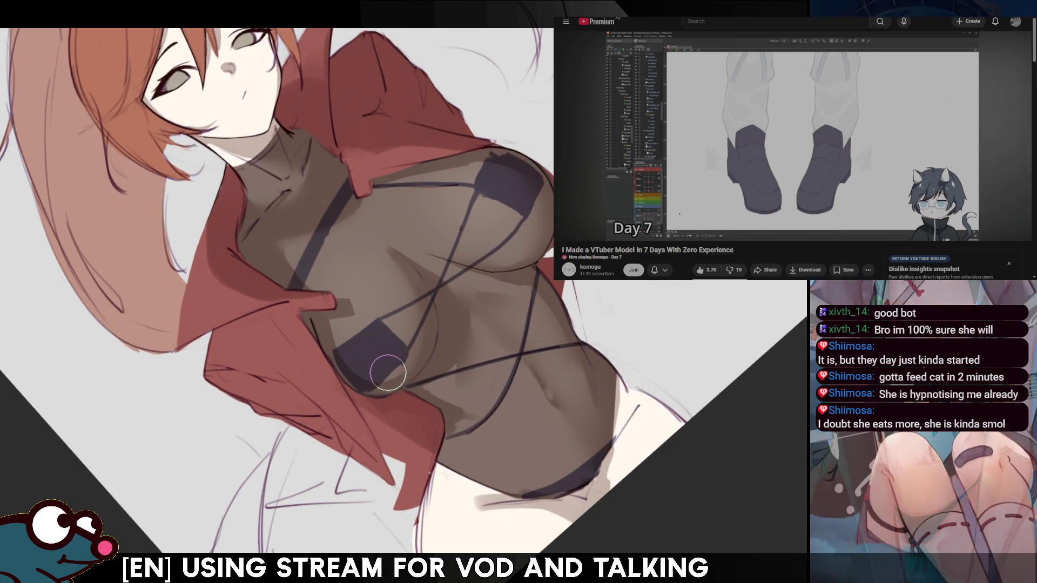
key("bracketleft")
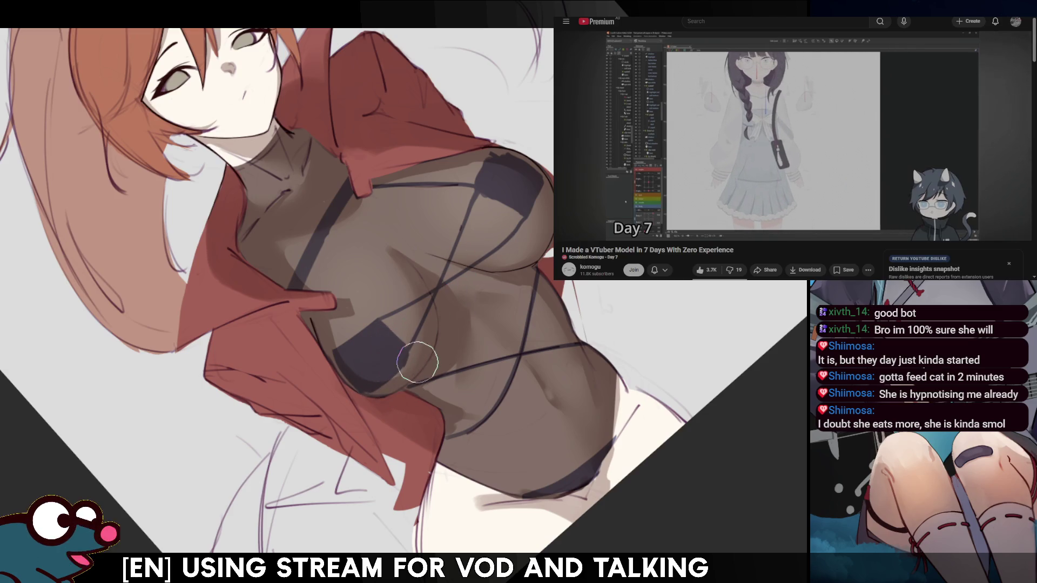
key("bracketleft")
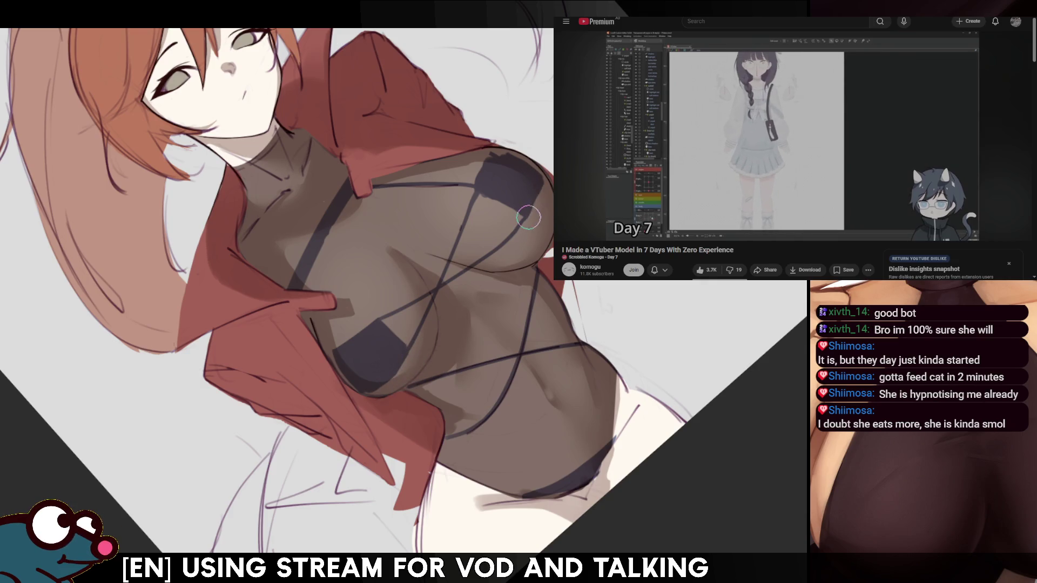
key("m")
key("m")
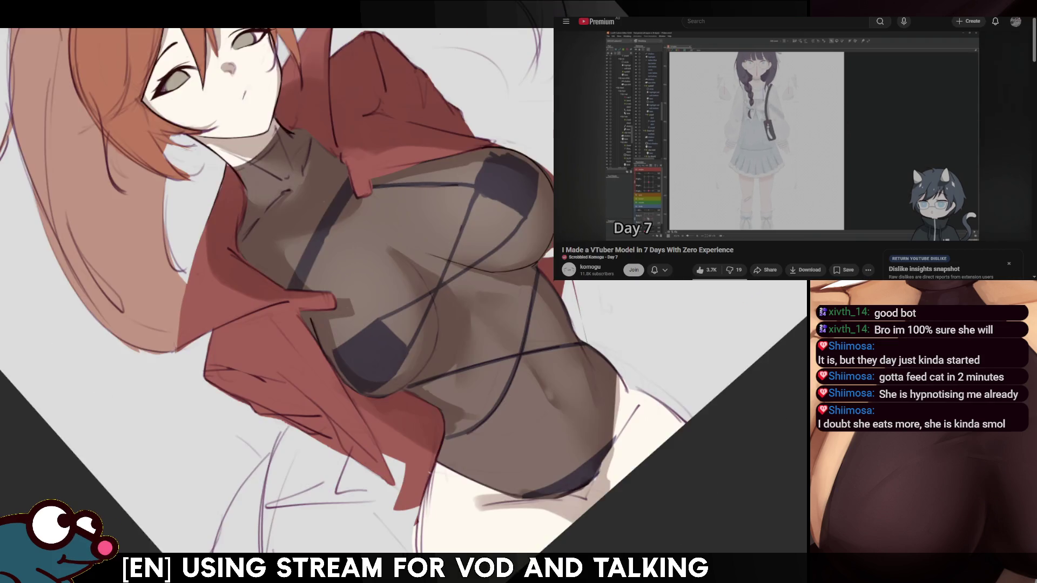
key("5")
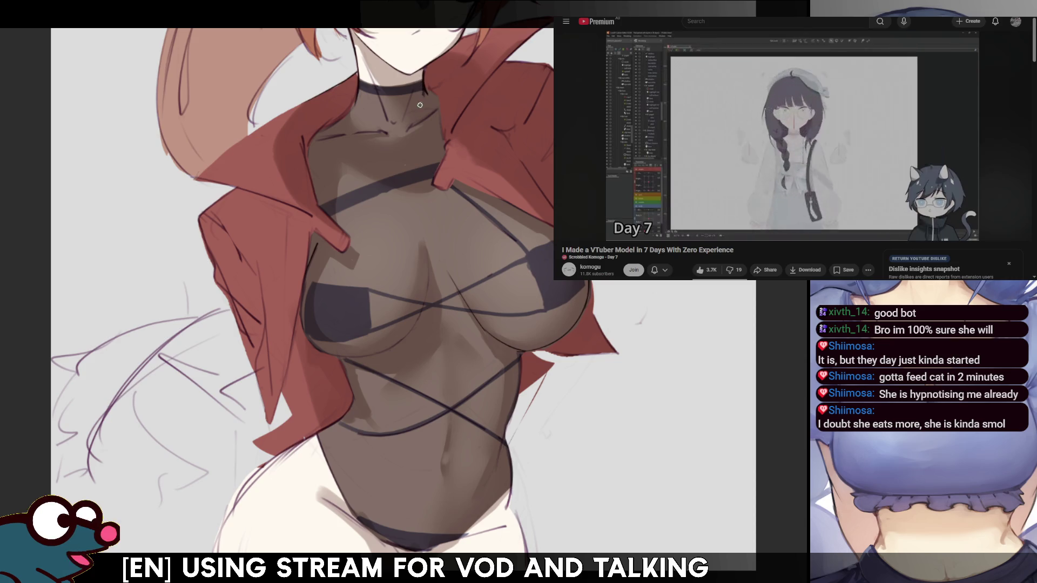
Draw a long dark strap from the collar diagonally down across the chest, then mirror to check
left_click_drag(399, 191, 368, 299)
key("ctrl+z")
left_click_drag(422, 91, 368, 287)
key("h")
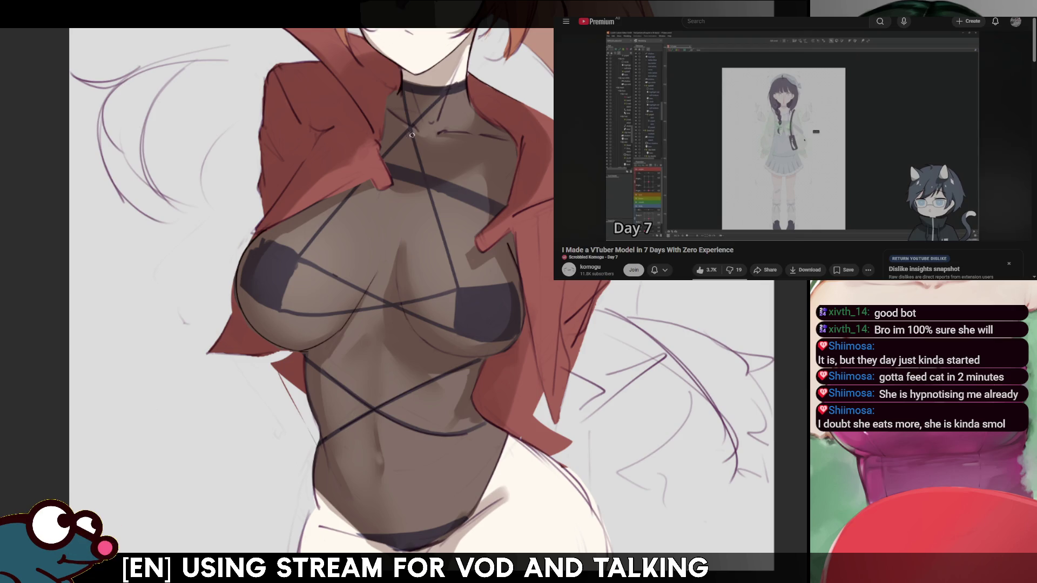
Undo the diagonal strap stroke after comparing, then review the whole figure mirrored
key("ctrl+z")
key("ctrl+y")
key("ctrl+z")
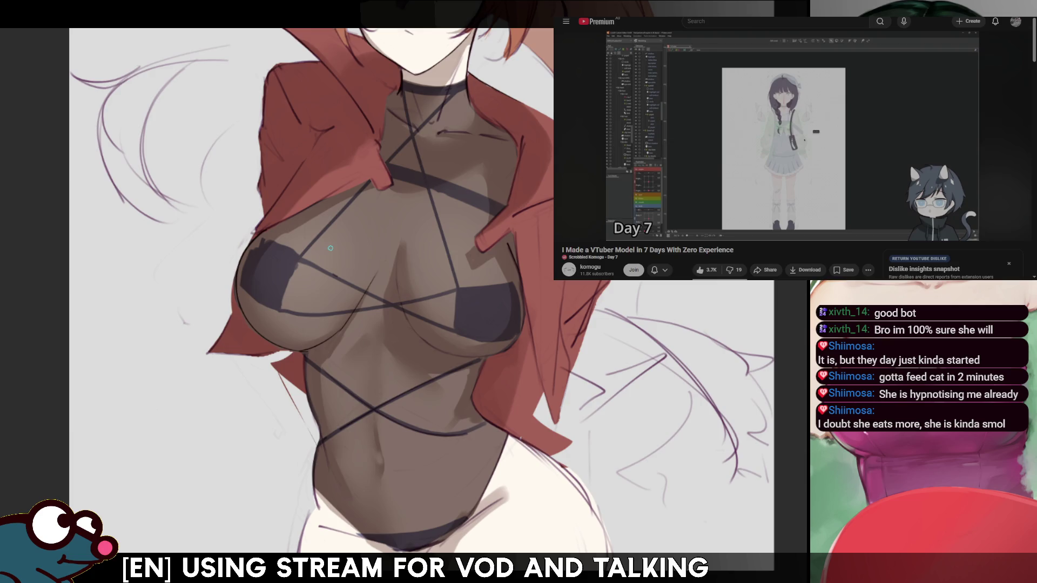
key("m")
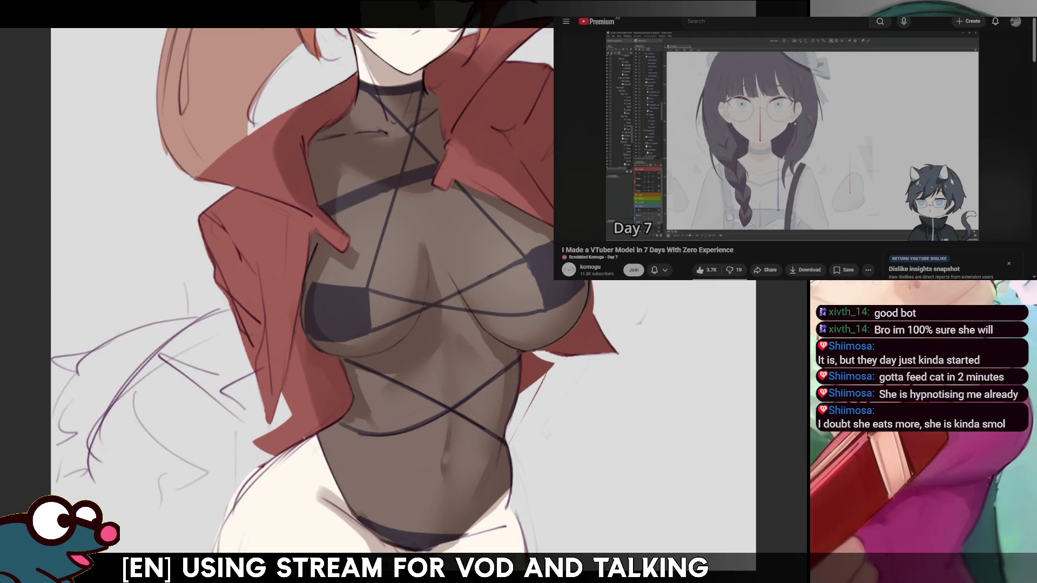
key("minus")
key("plus")
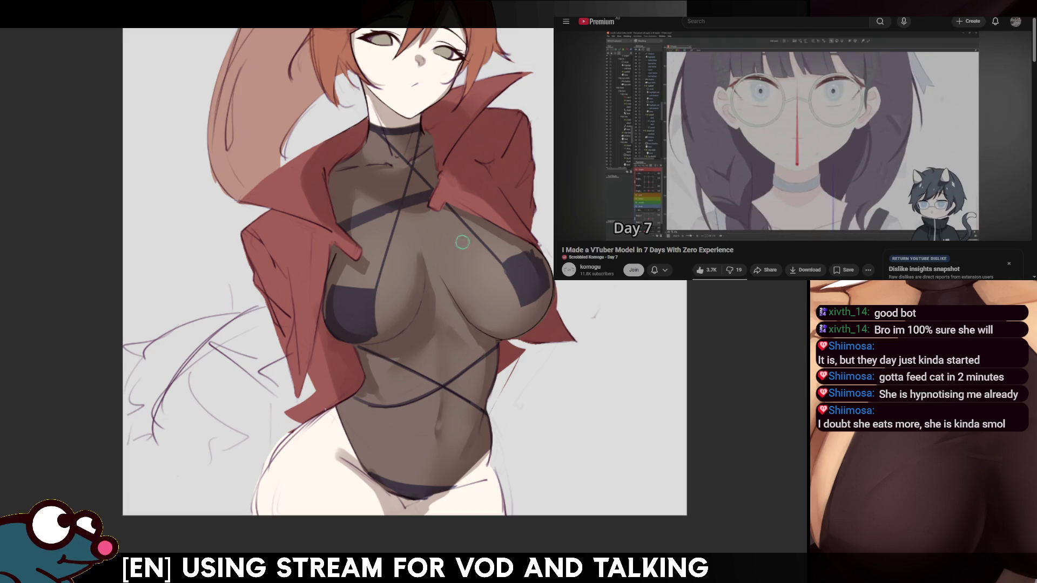
Paint darker shadow down the left chest beside the bikini top on the mirrored view
key("h")
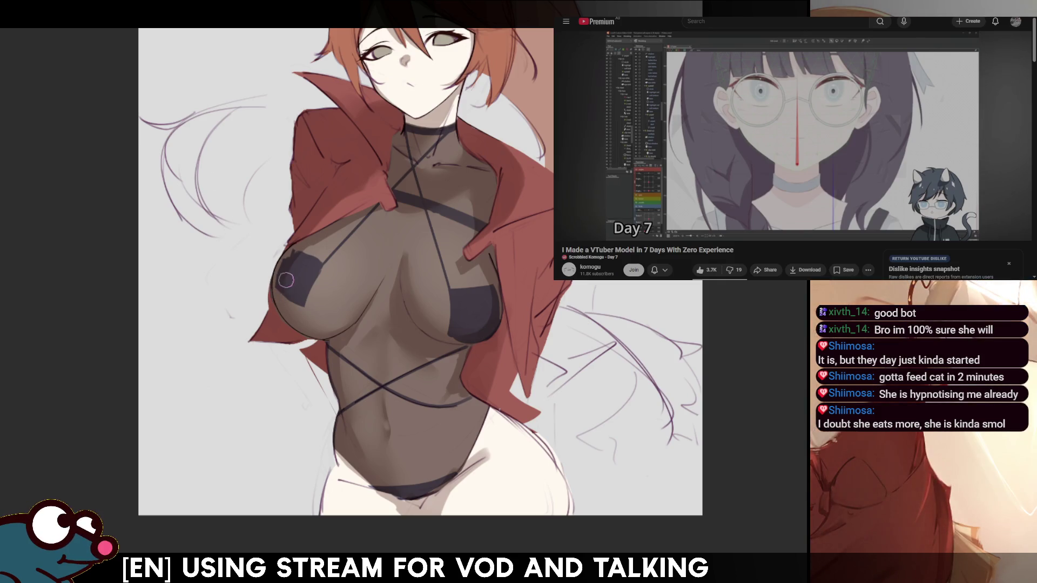
left_click_drag(304, 279, 310, 275)
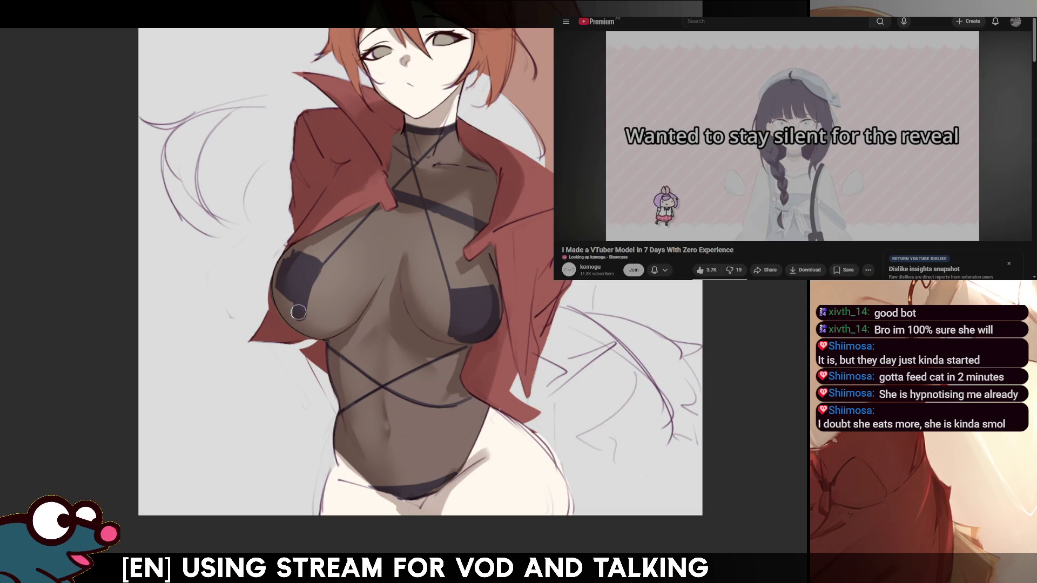
left_click_drag(311, 275, 283, 273)
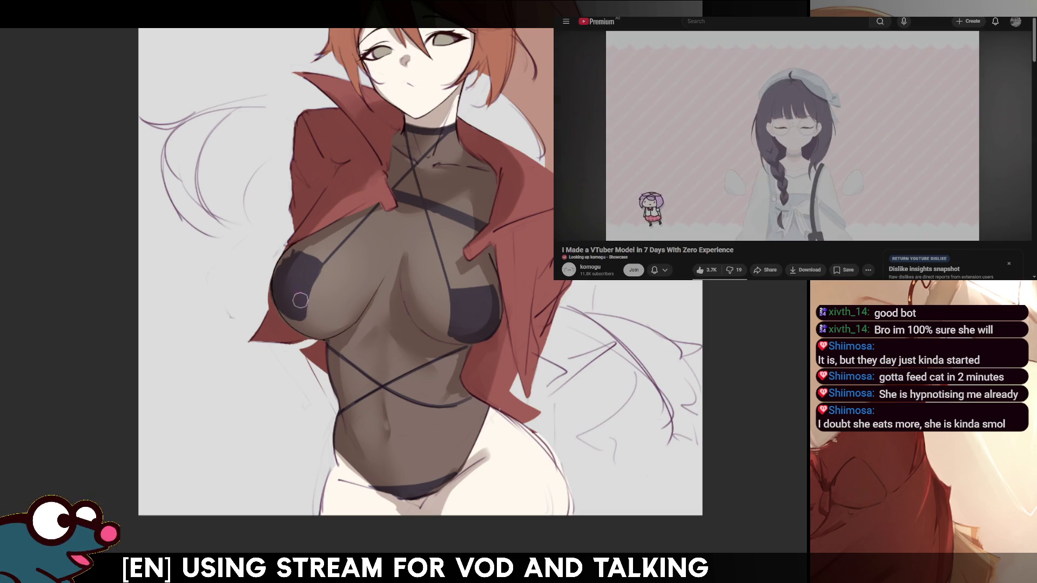
key("m")
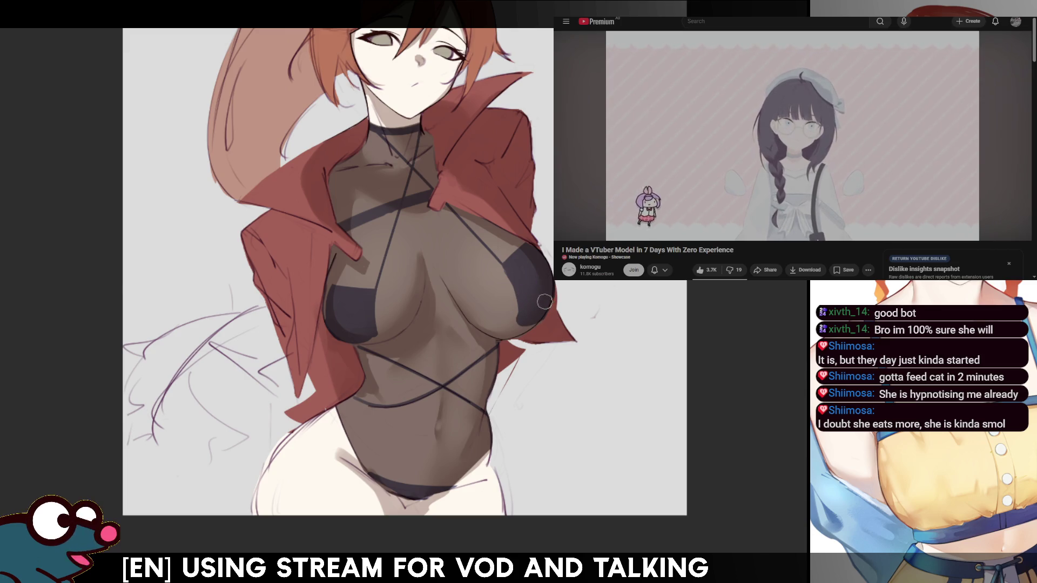
Flip the view repeatedly to check the chest shading, then bring up X in the browser
key("m")
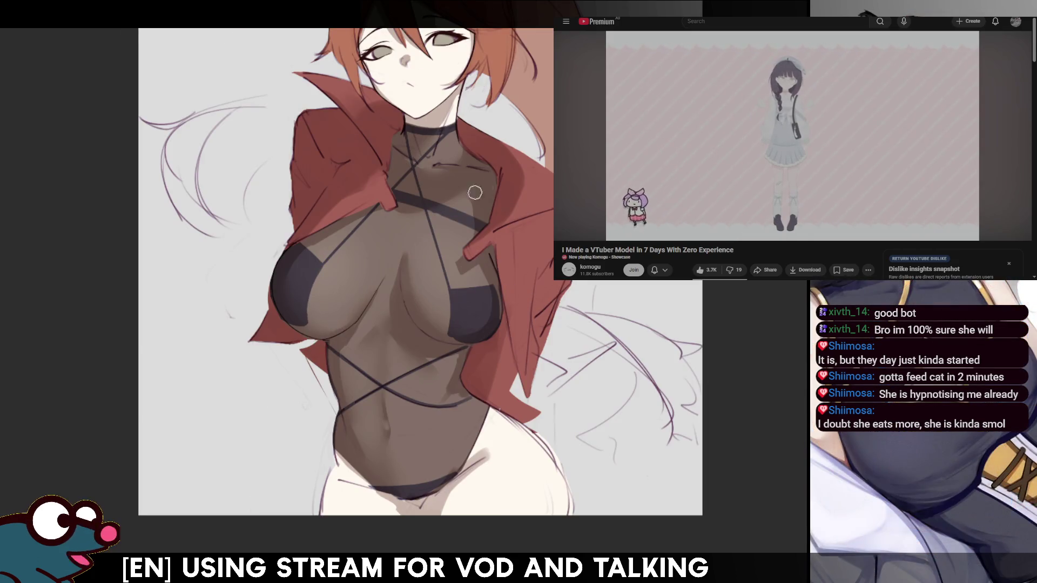
key("m")
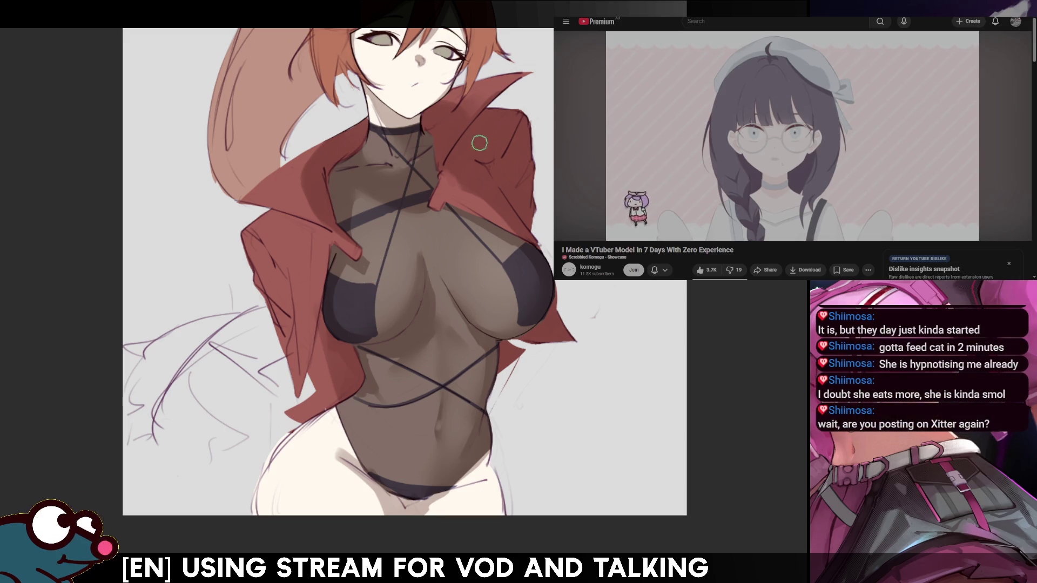
key("m")
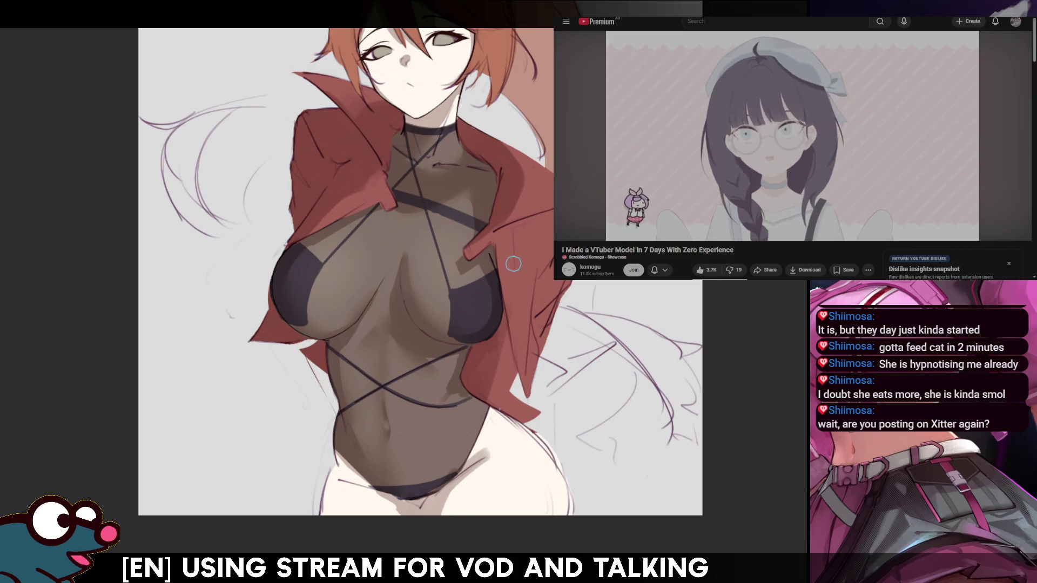
key("m")
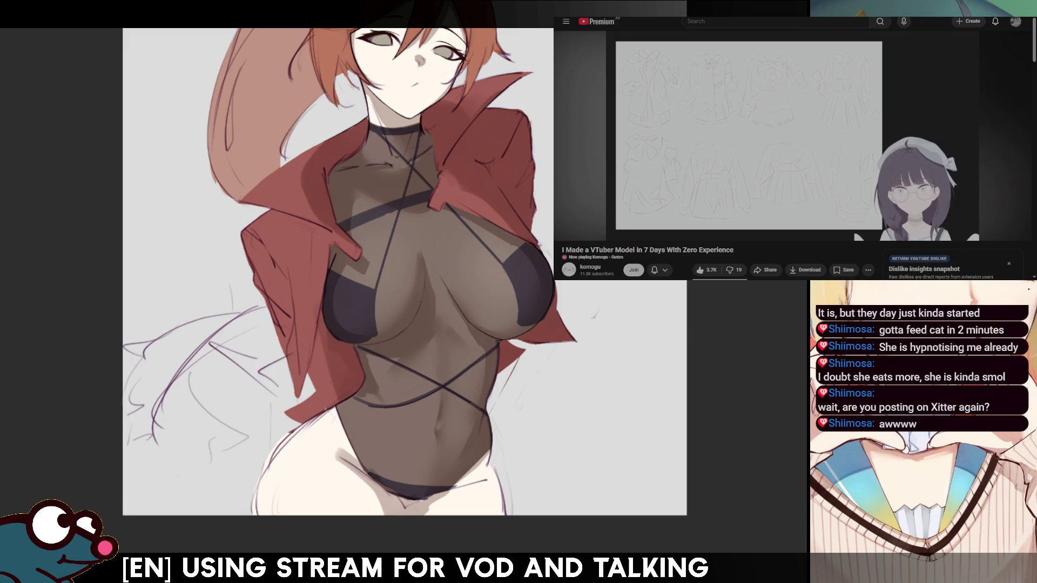
key("ctrl+Tab")
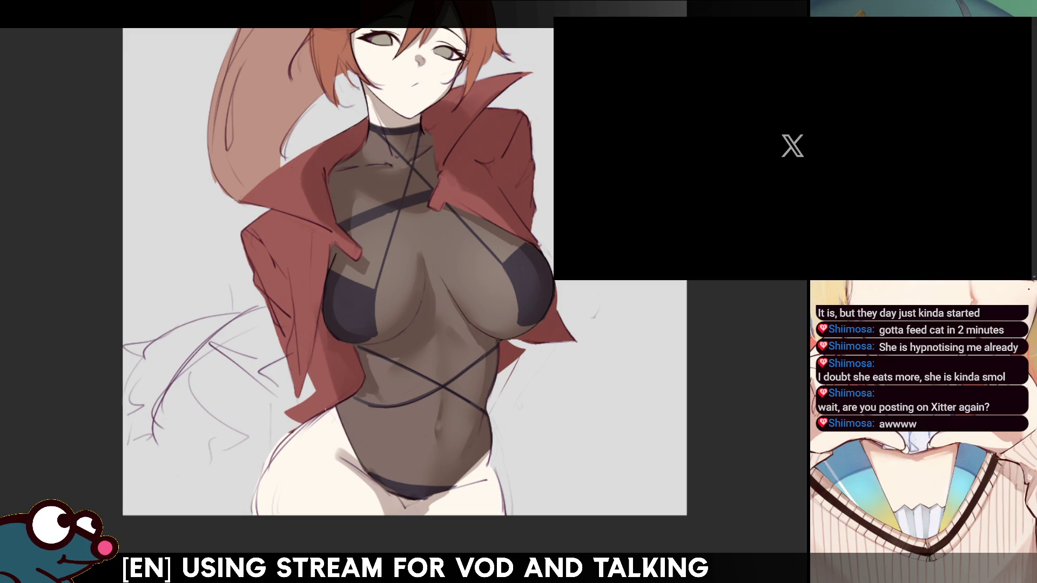
Return to the YouTube page, then enlarge the brush for broader chest shading
key("ctrl+shift+Tab")
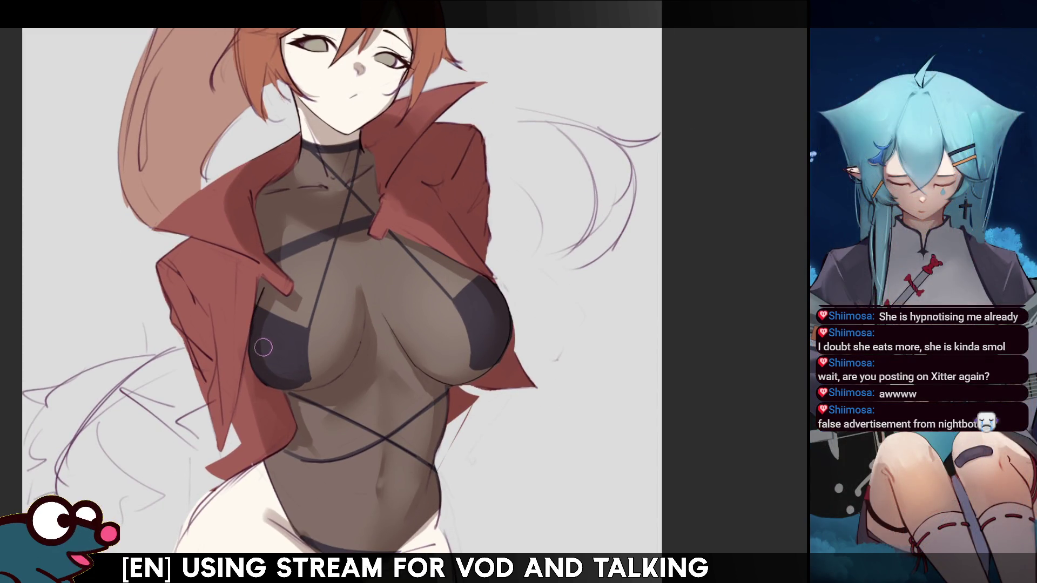
key("bracketright")
key("bracketright")
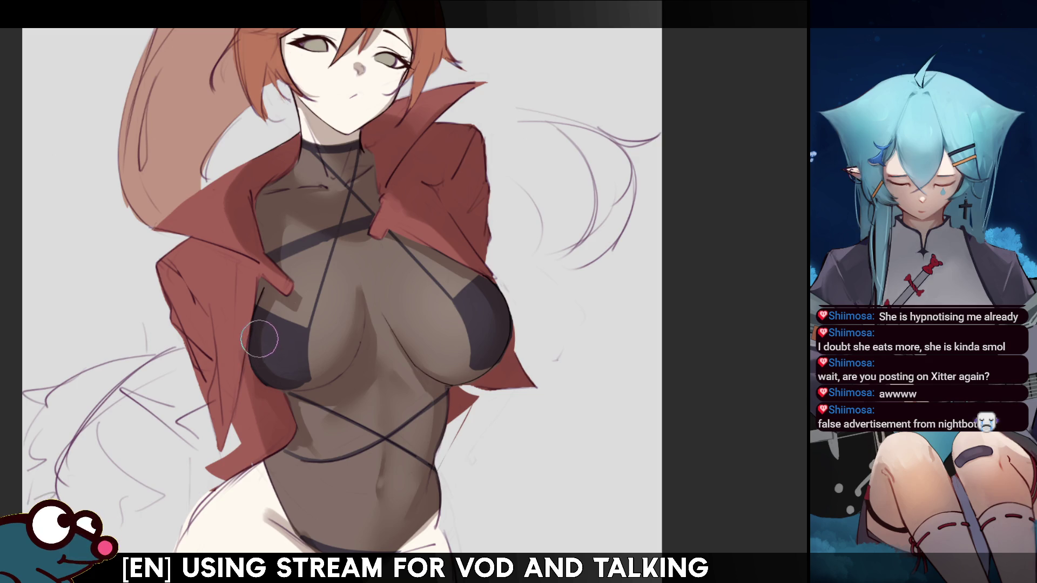
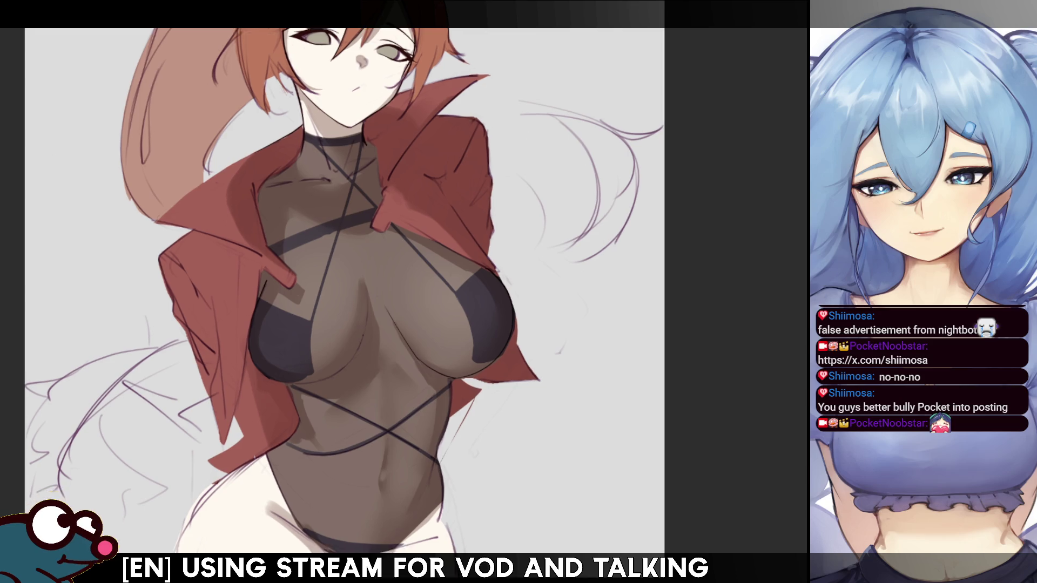
Mirror the canvas view back and forth to check the drawing before adding the strap
key("h")
key("h")
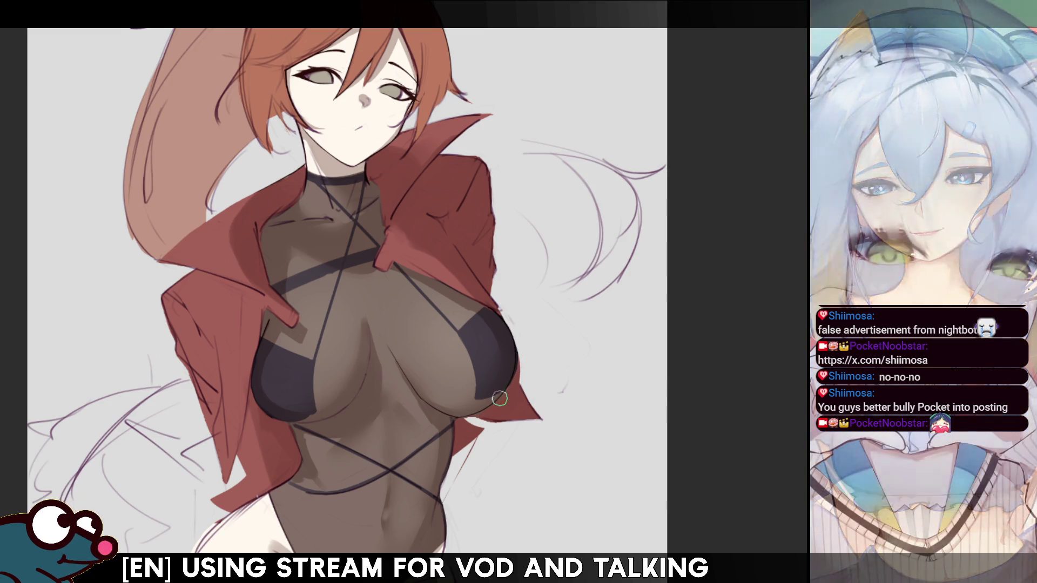
key("h")
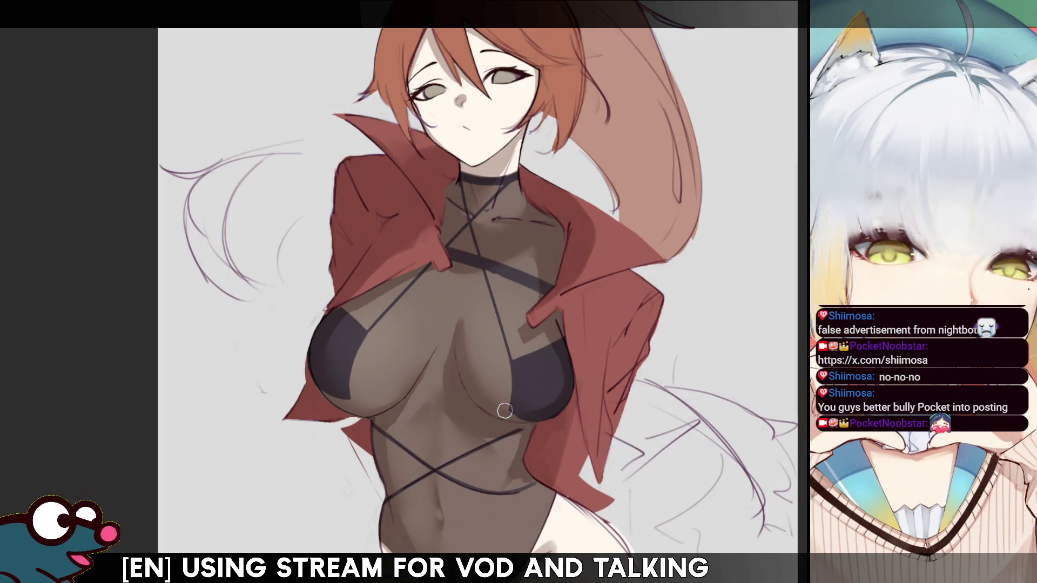
key("h")
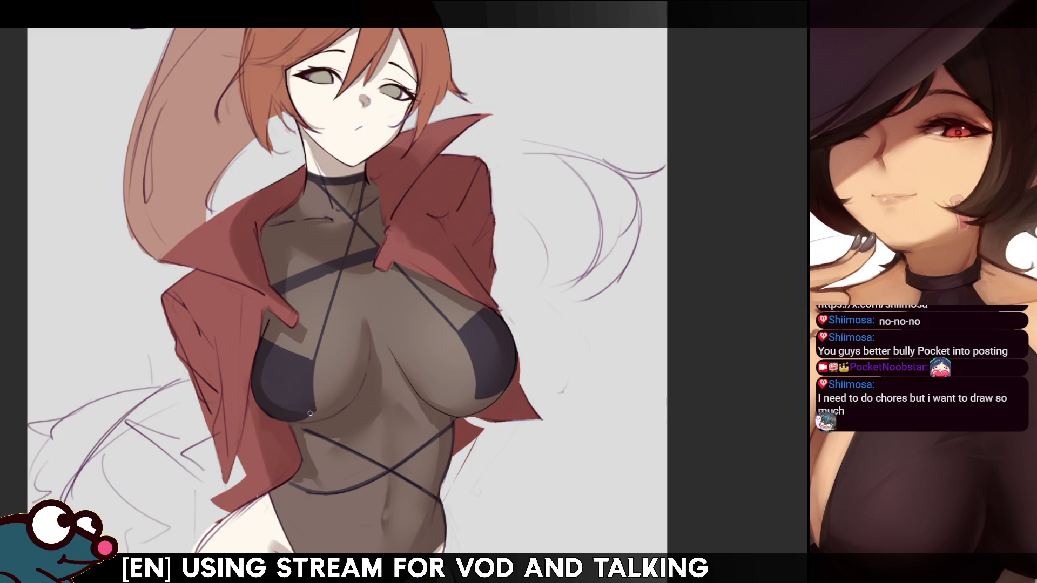
Draw the diagonal strap line across the torso beneath the chest, undoing and redrawing until it sits right
left_click_drag(311, 412, 453, 328)
key("ctrl+z")
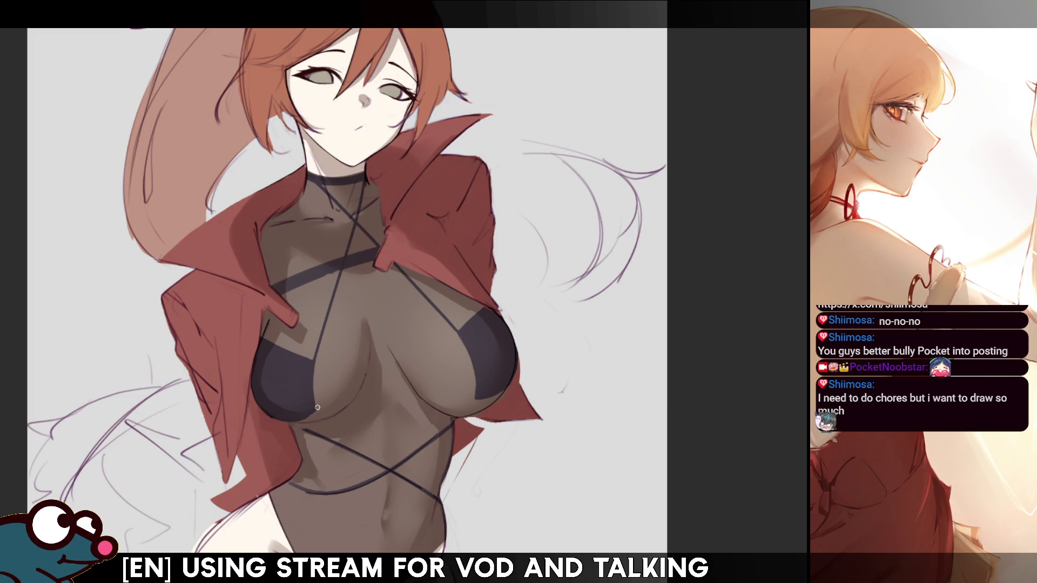
left_click_drag(312, 412, 452, 328)
key("ctrl+z")
key("ctrl+z")
left_click_drag(315, 418, 471, 328)
key("ctrl+z")
left_click_drag(316, 410, 452, 338)
key("ctrl+z")
left_click_drag(310, 416, 459, 337)
key("ctrl+z")
left_click_drag(316, 411, 465, 315)
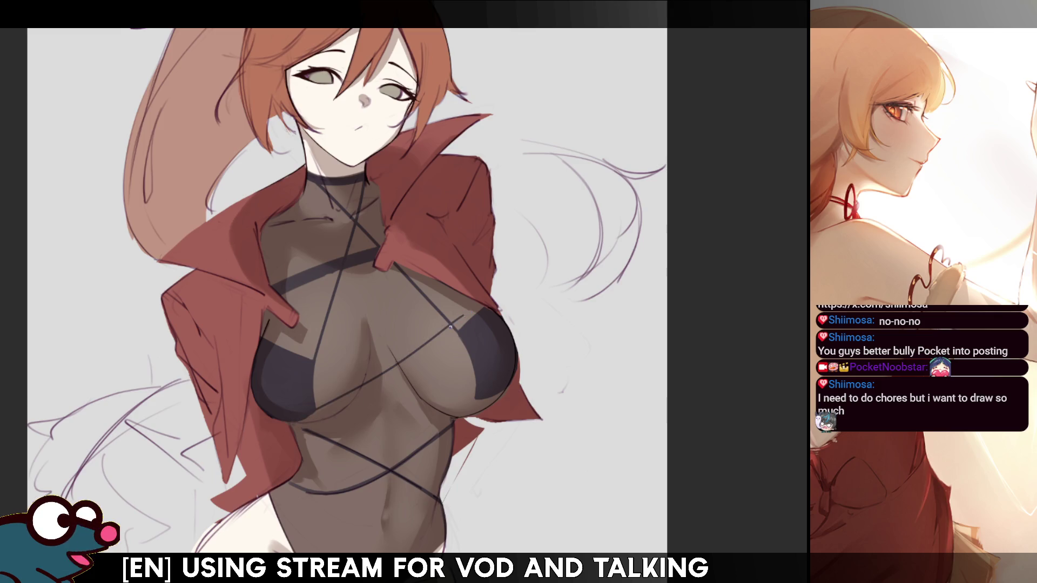
key("ctrl+z")
left_click_drag(303, 421, 437, 350)
key("ctrl+z")
left_click_drag(316, 412, 458, 333)
key("ctrl+z")
key("ctrl+z")
left_click_drag(313, 415, 469, 321)
key("ctrl+z")
left_click_drag(308, 412, 470, 320)
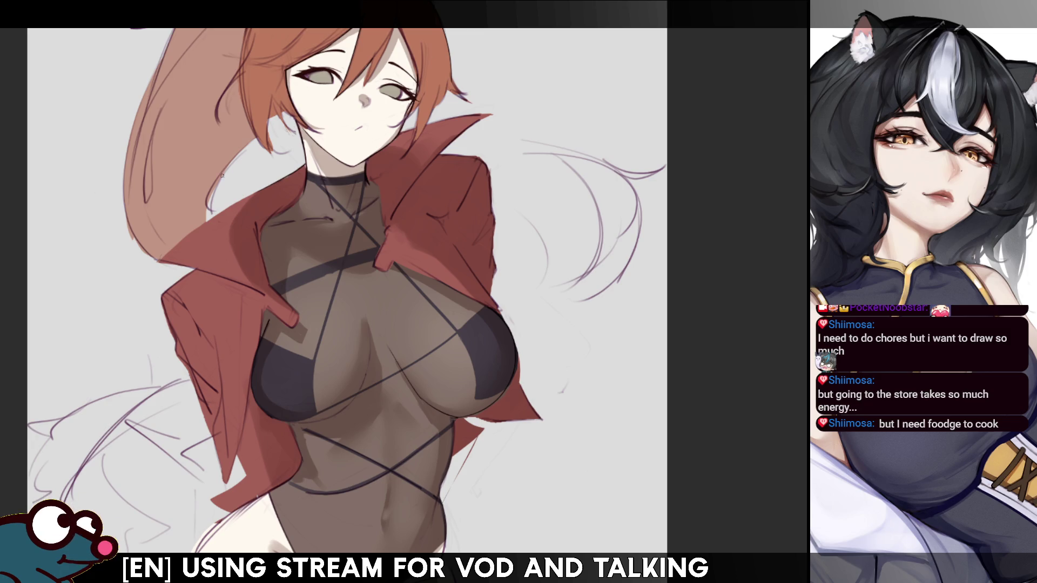
left_click_drag(422, 349, 463, 371)
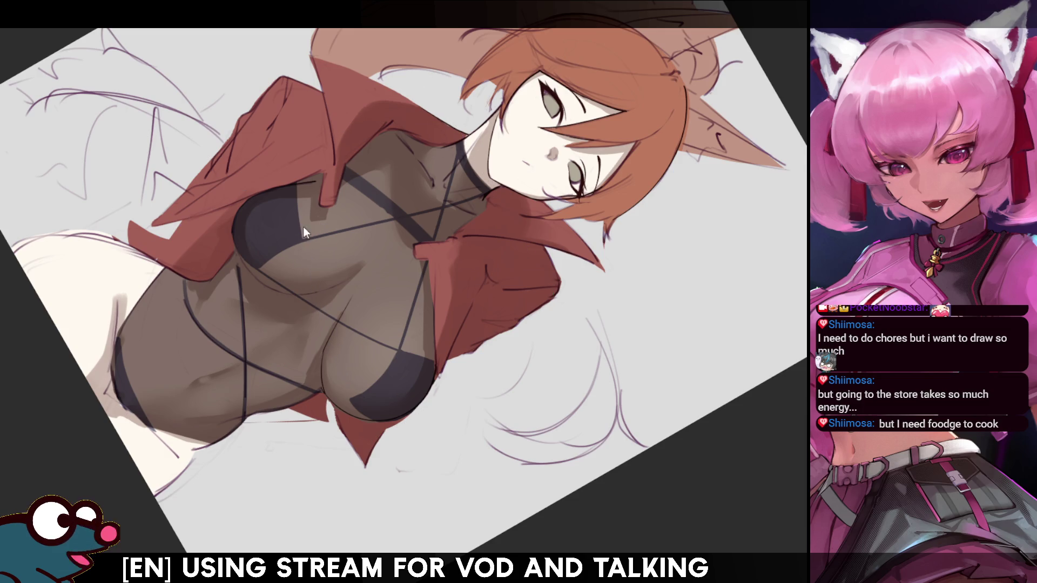
Draw the long strap line running from the chest down to the waist, retrying the stroke until satisfied
left_click_drag(305, 244, 349, 394)
key("ctrl+z")
left_click_drag(304, 243, 345, 397)
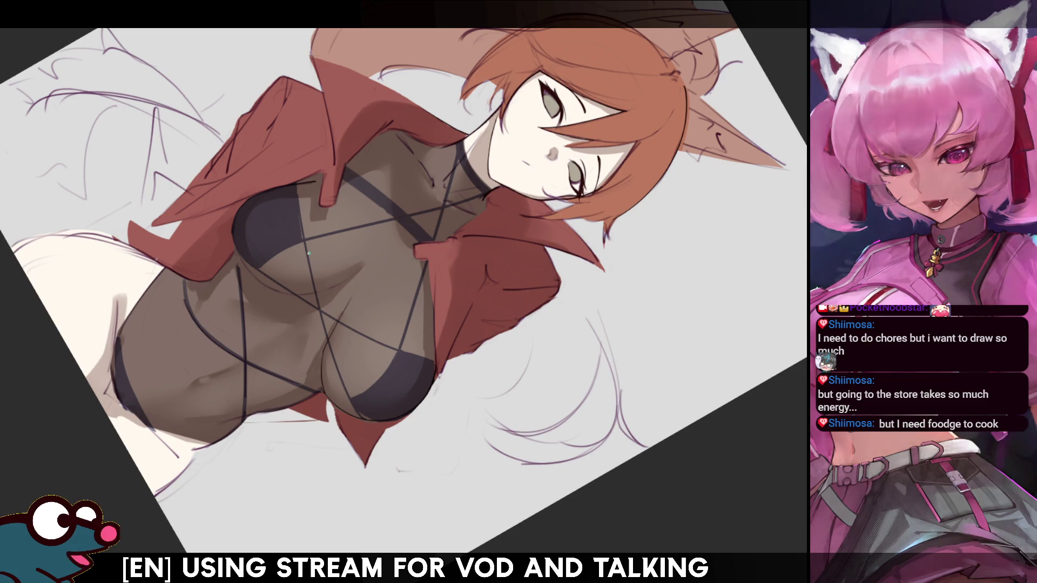
key("ctrl+z")
left_click_drag(301, 244, 348, 395)
key("ctrl+z")
left_click_drag(302, 244, 350, 345)
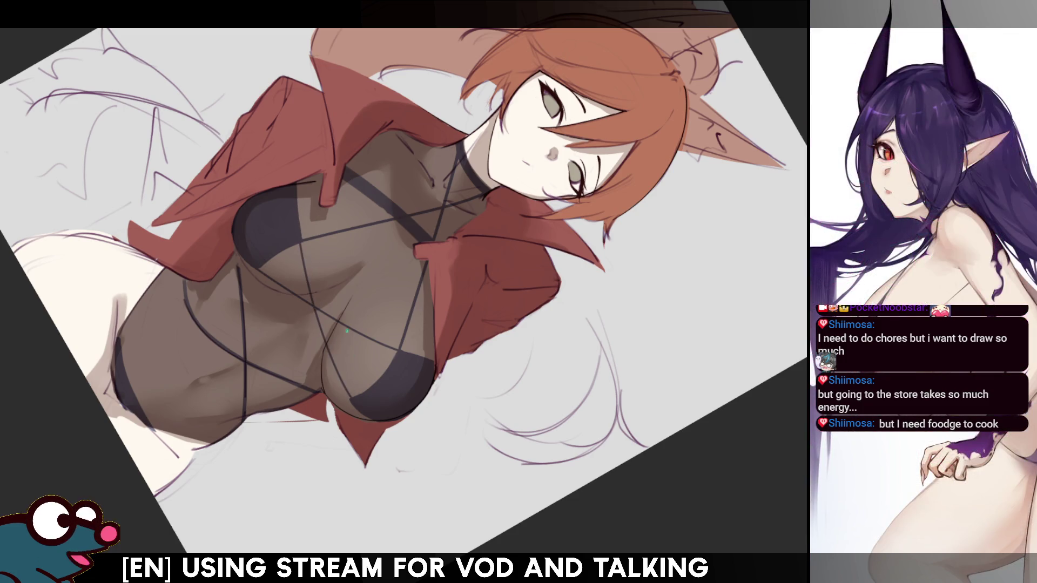
key("ctrl+z")
left_click_drag(301, 241, 356, 386)
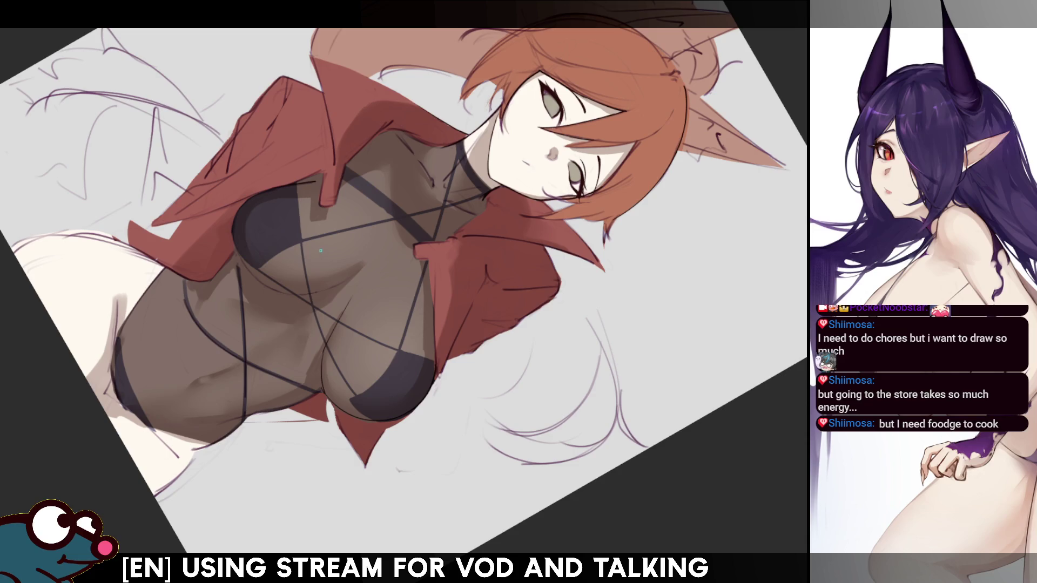
key("ctrl+z")
left_click_drag(304, 243, 358, 392)
key("ctrl+z")
left_click_drag(300, 216, 355, 396)
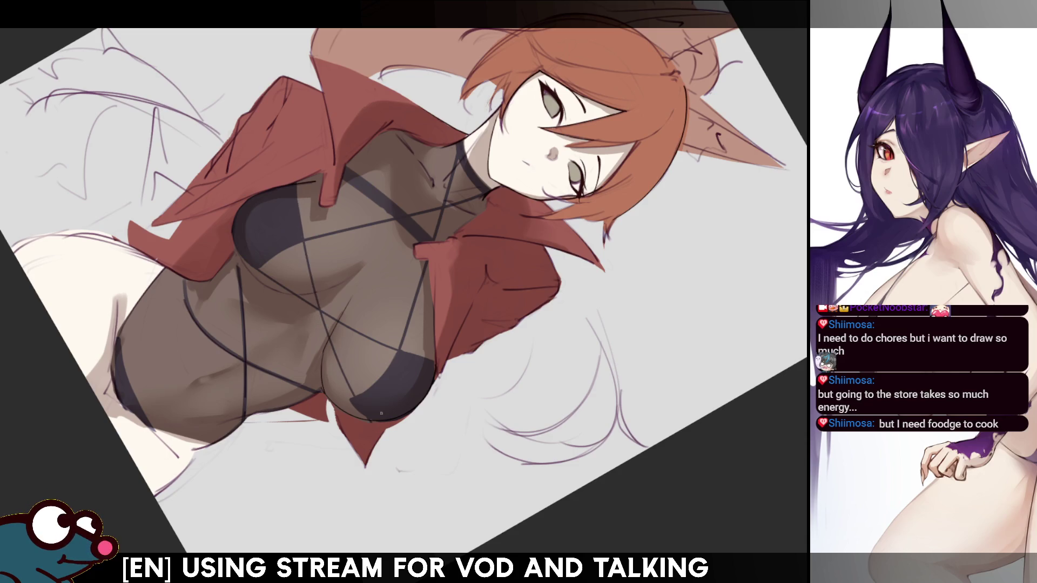
key("ctrl+z")
left_click_drag(301, 242, 353, 396)
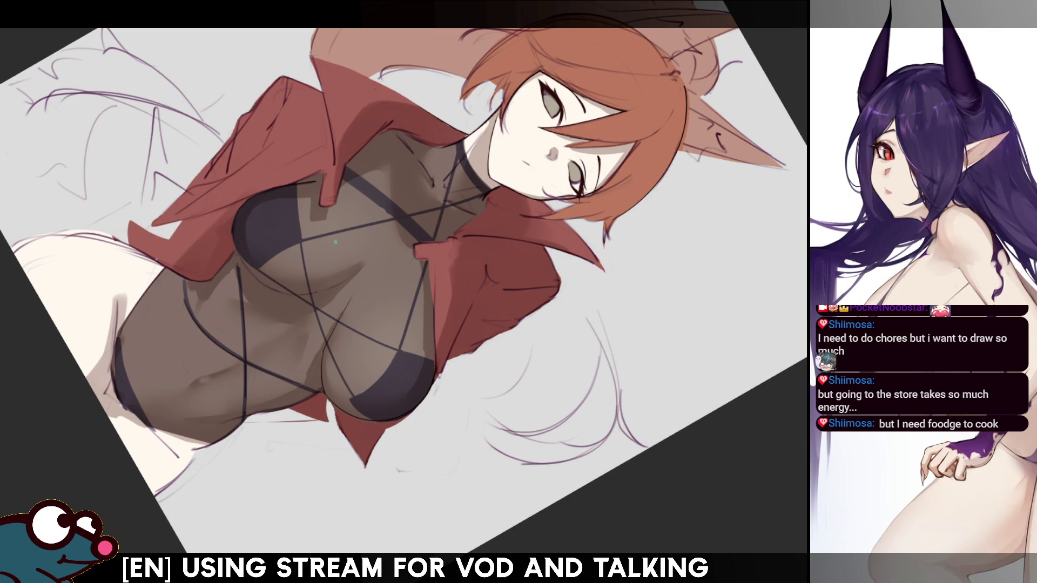
Mirror the view to check the lines, reset the rotation upright and zoom in
key("h")
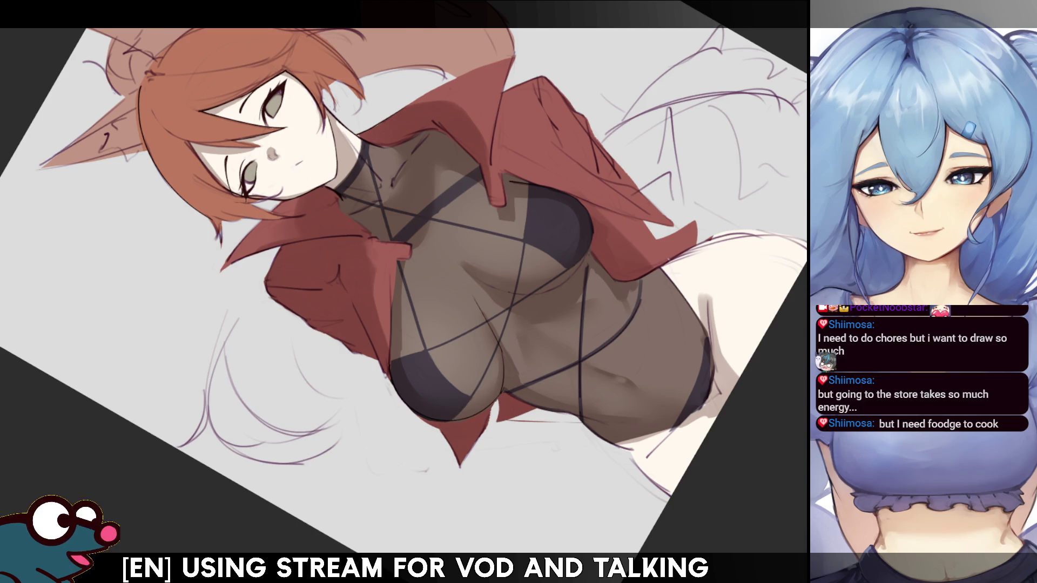
key("ctrl+0")
key("ctrl+plus")
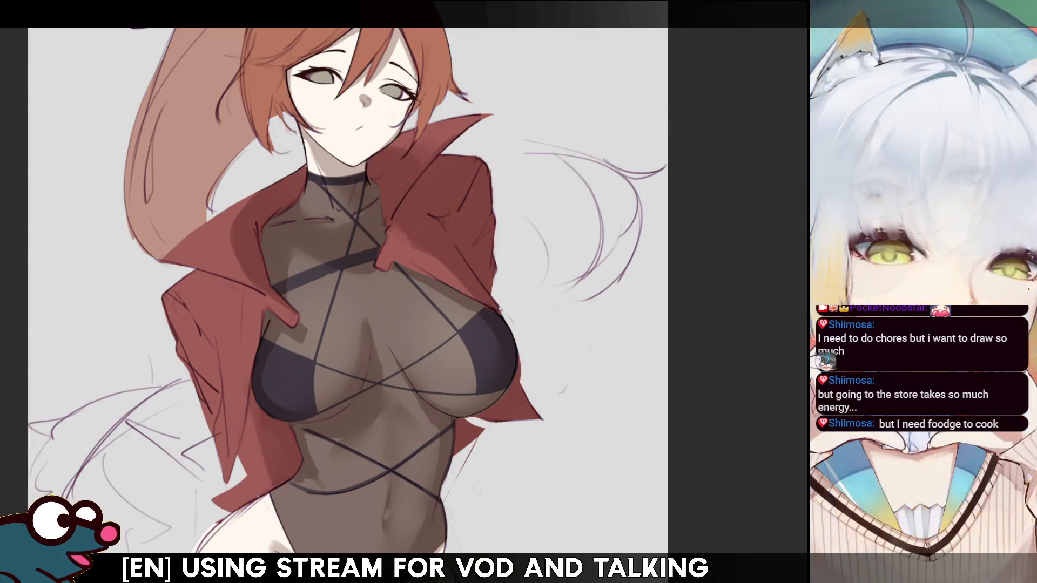
scroll(347, 291, "up", 1)
scroll(347, 291, "up", 1)
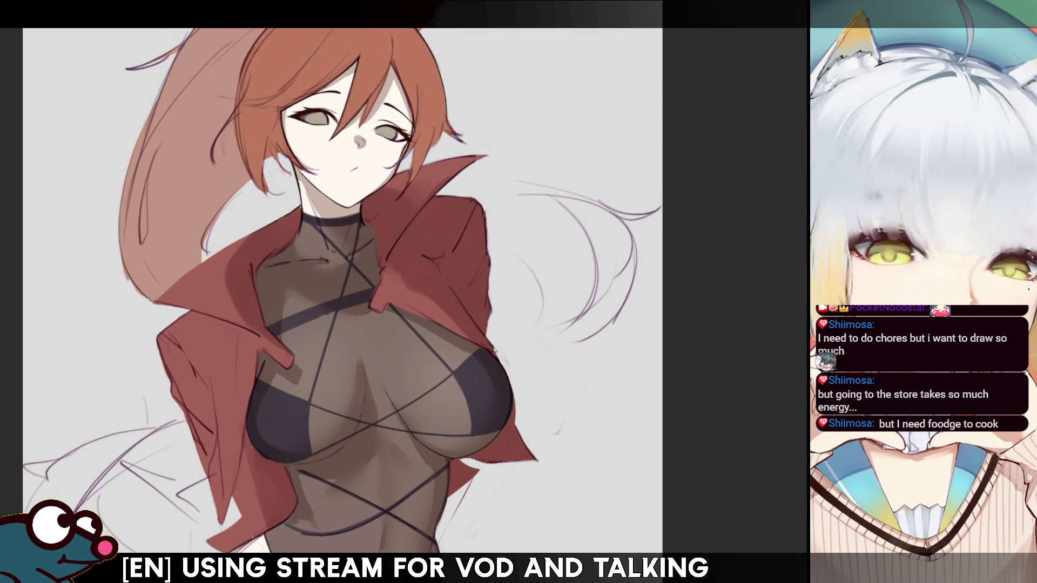
scroll(347, 292, "down", 2)
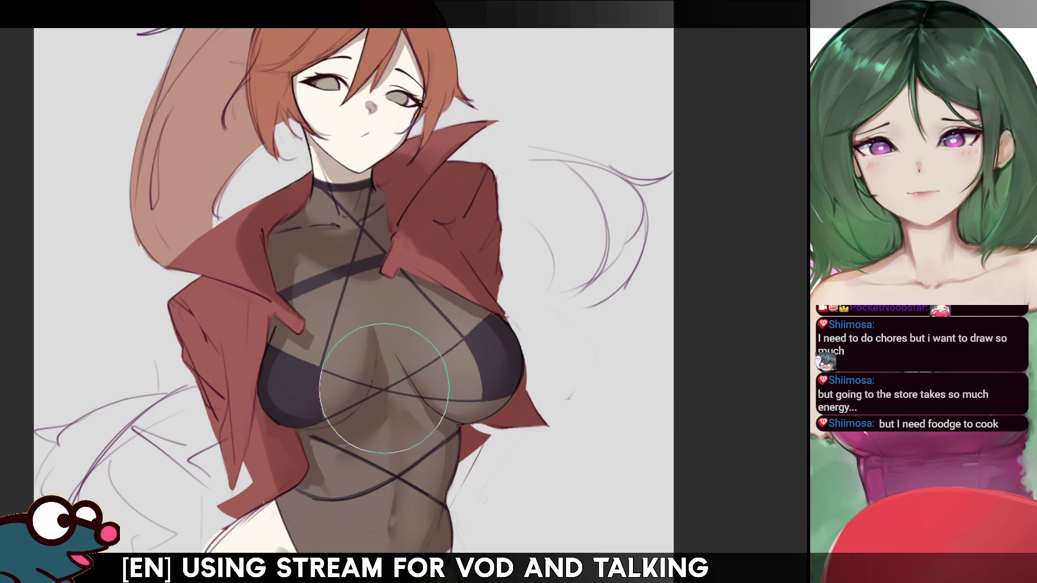
left_click_drag(397, 389, 396, 377)
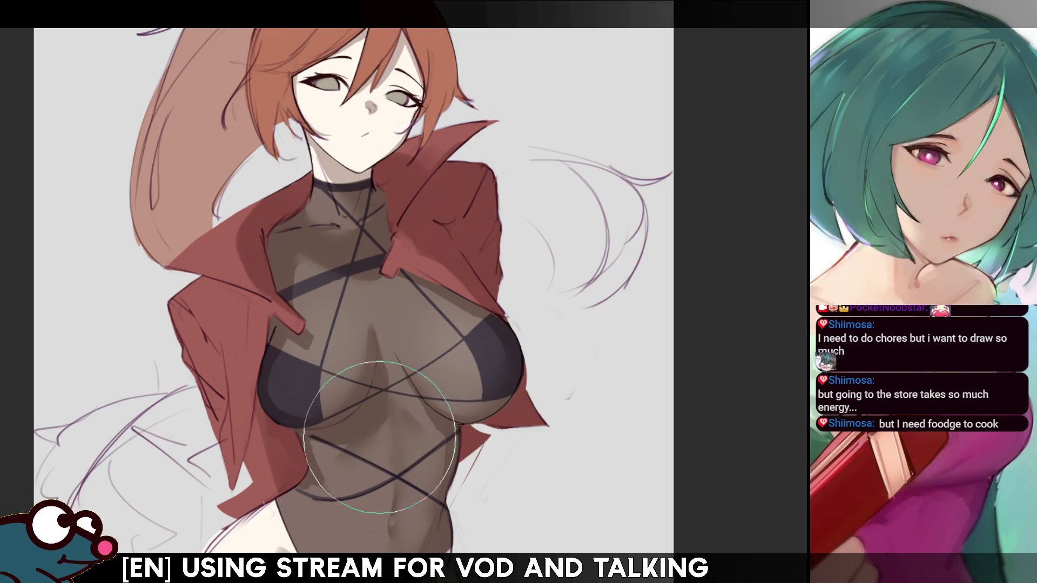
left_click_drag(408, 440, 399, 403)
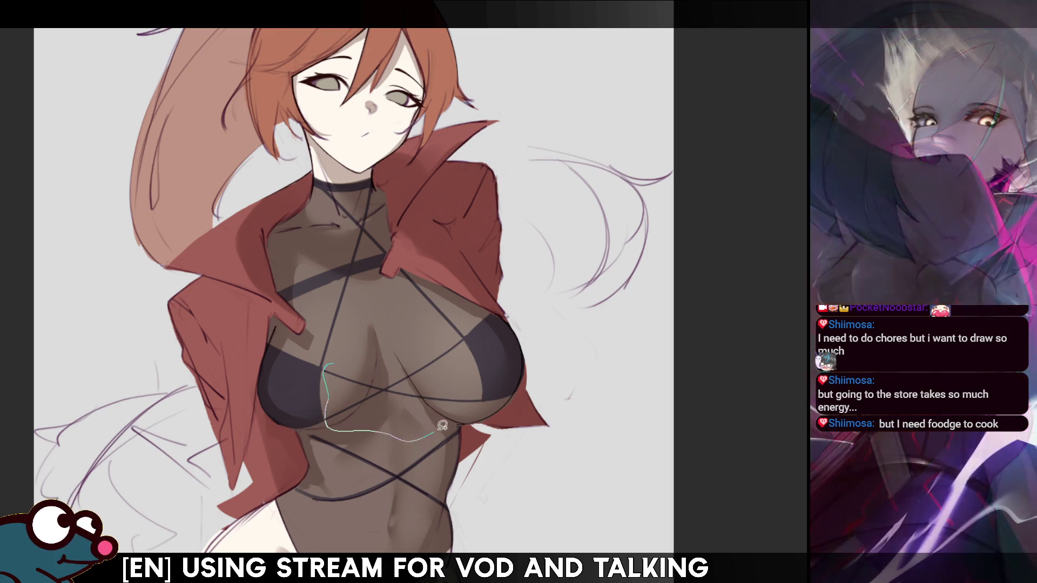
mouse_move(331, 396)
left_mouse_down()
mouse_move(474, 361)
mouse_move(324, 369)
left_mouse_up()
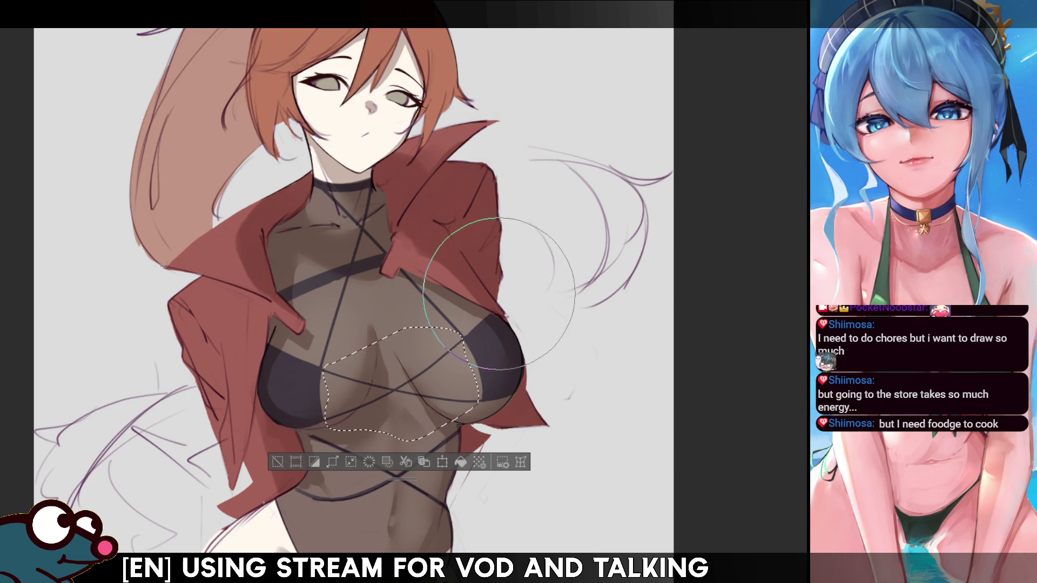
key("ctrl+d")
key("h")
key("h")
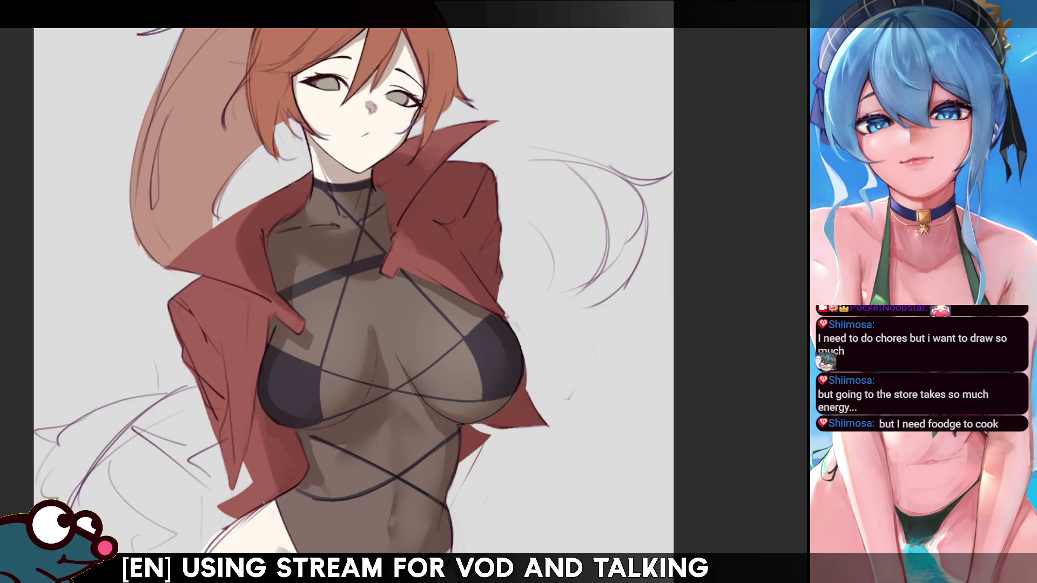
scroll(354, 292, "down", 3)
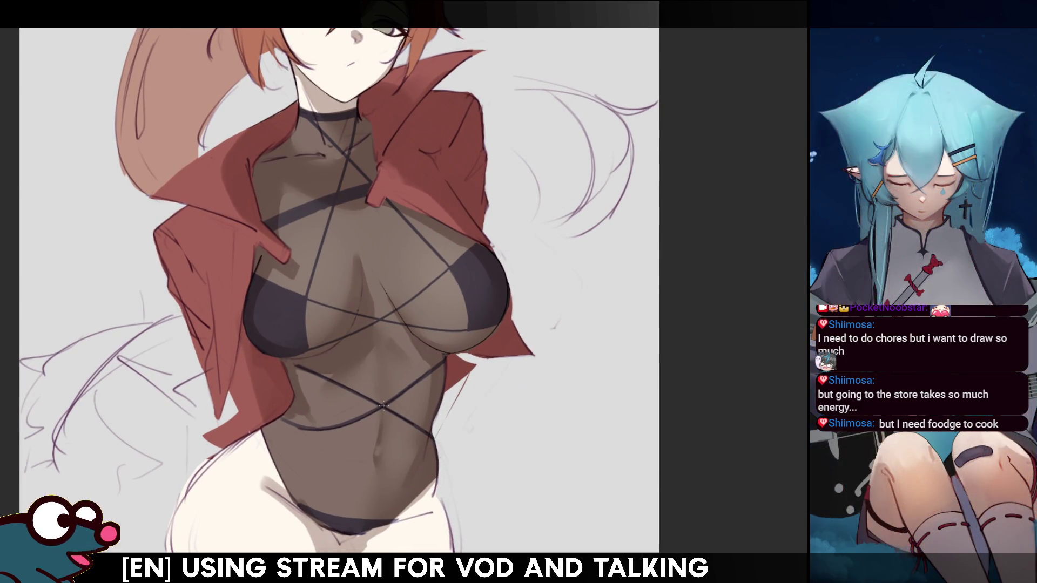
key("m")
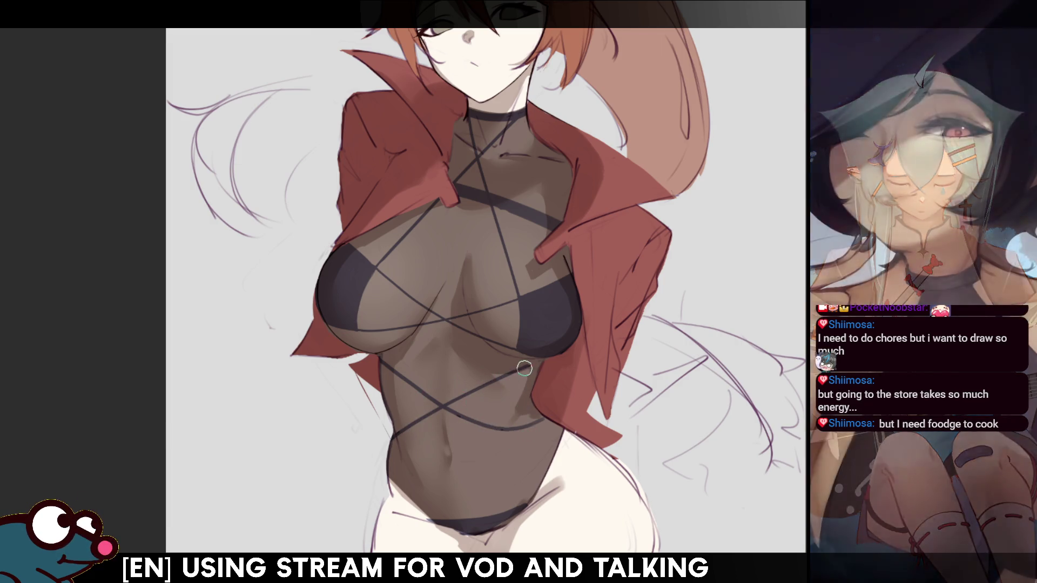
key("m")
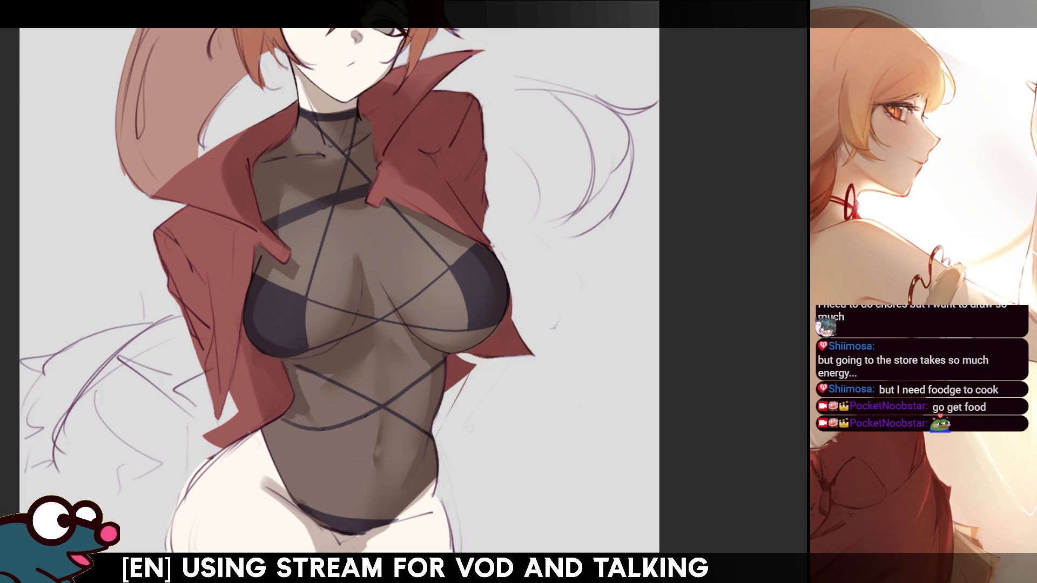
mouse_move(340, 291)
left_mouse_down()
mouse_move(366, 264)
mouse_move(456, 376)
left_mouse_up()
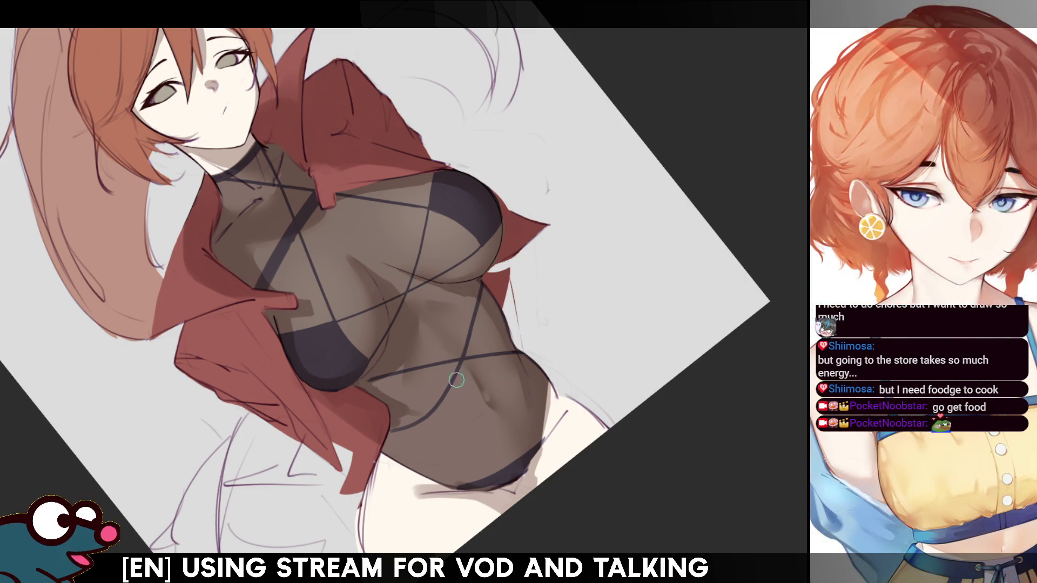
Upright, mirror and zoom the view onto the torso for the outline work
key("5")
key("m")
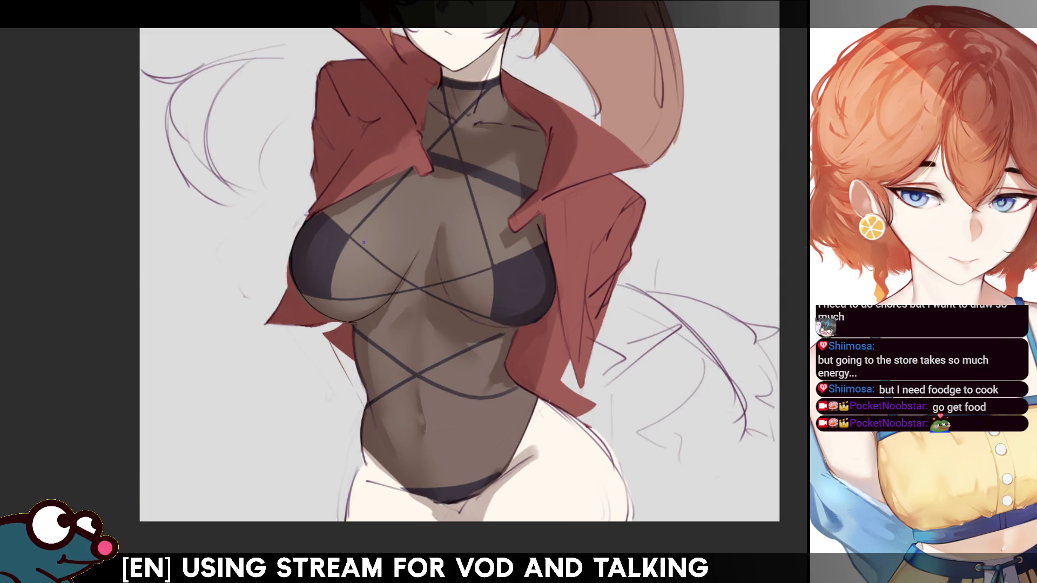
left_click_drag(487, 244, 519, 263)
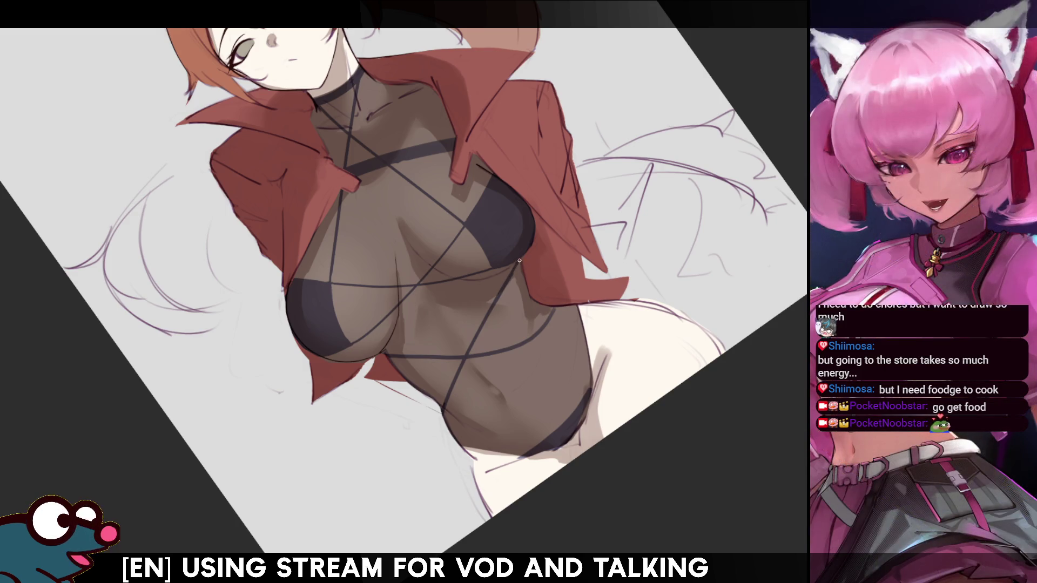
key("m")
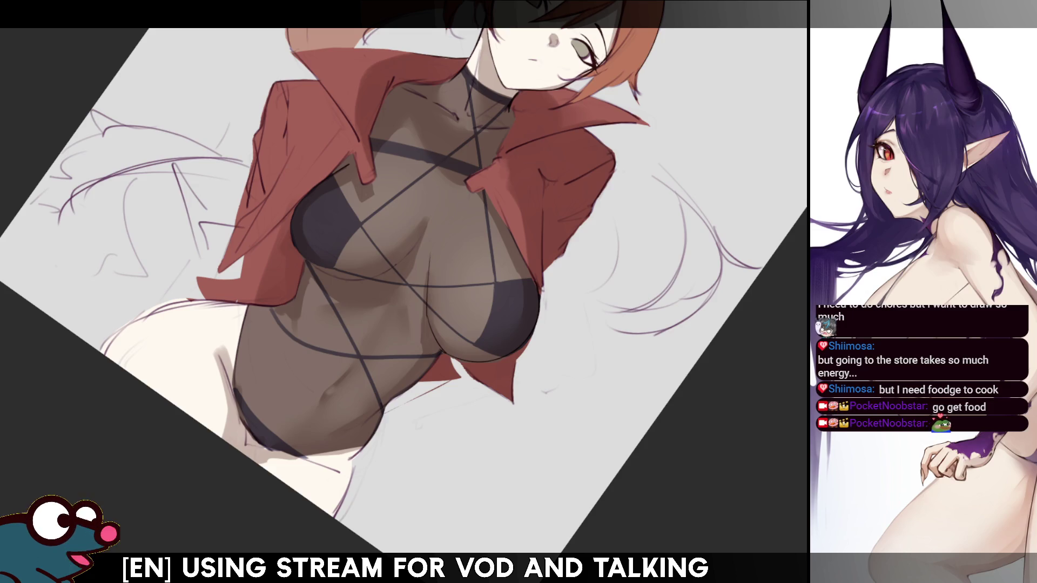
Redraw a cleaner, darker contour along the bodysuit's left edge, retrying the stroke, then check it mirrored
left_click_drag(250, 308, 235, 391)
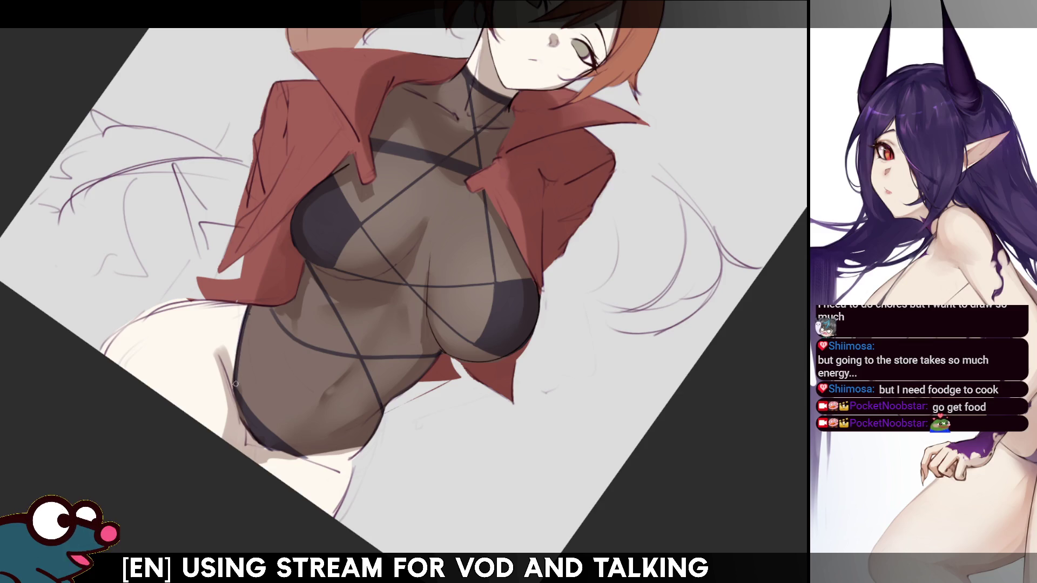
left_click_drag(251, 306, 233, 389)
key("ctrl+z")
key("ctrl+z")
left_click_drag(254, 304, 236, 391)
key("ctrl+z")
left_click_drag(252, 304, 235, 390)
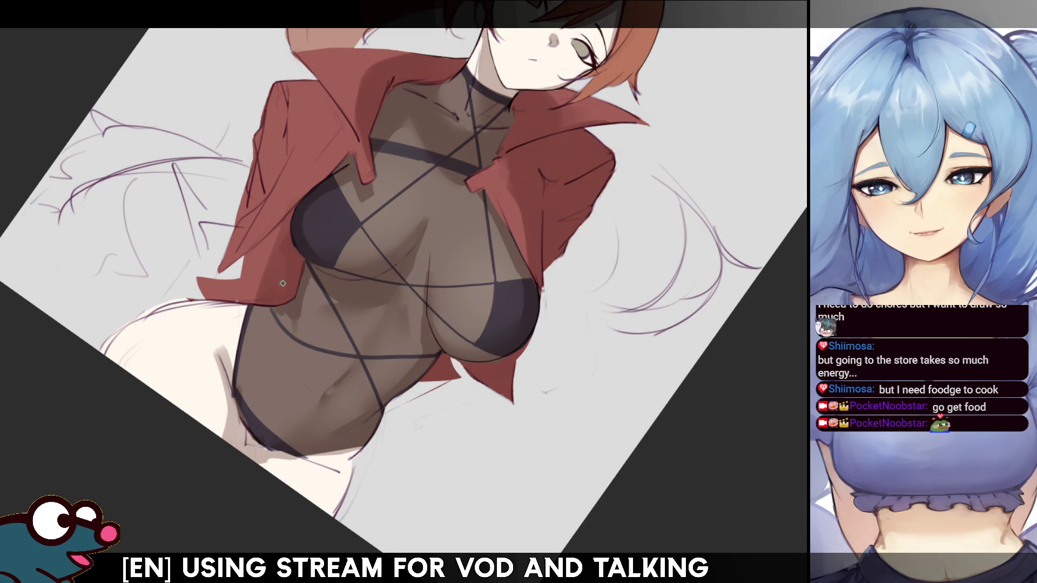
key("ctrl+z")
left_click_drag(251, 305, 235, 389)
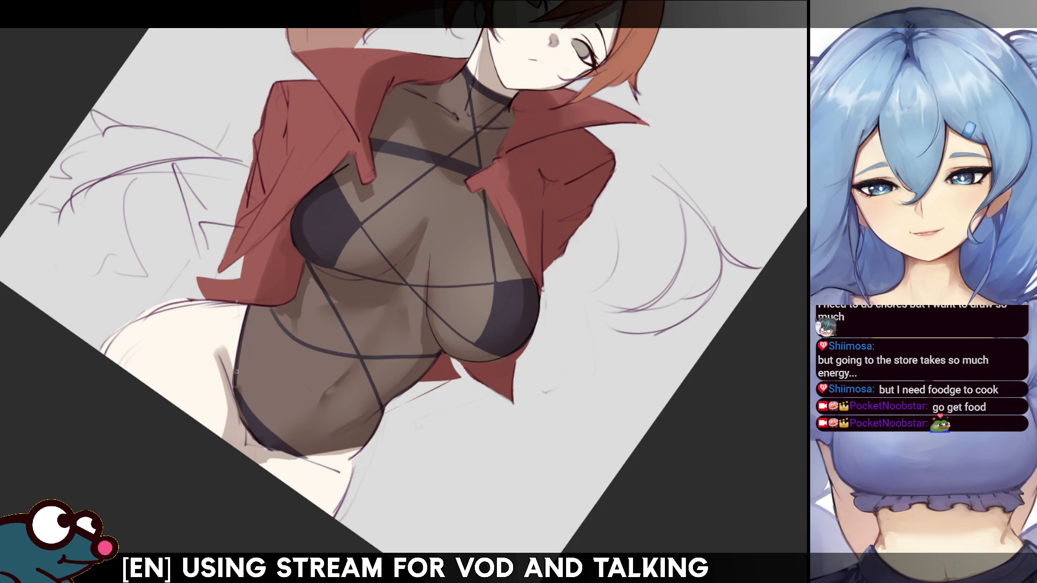
key("ctrl+z")
left_click_drag(253, 306, 234, 402)
key("ctrl+z")
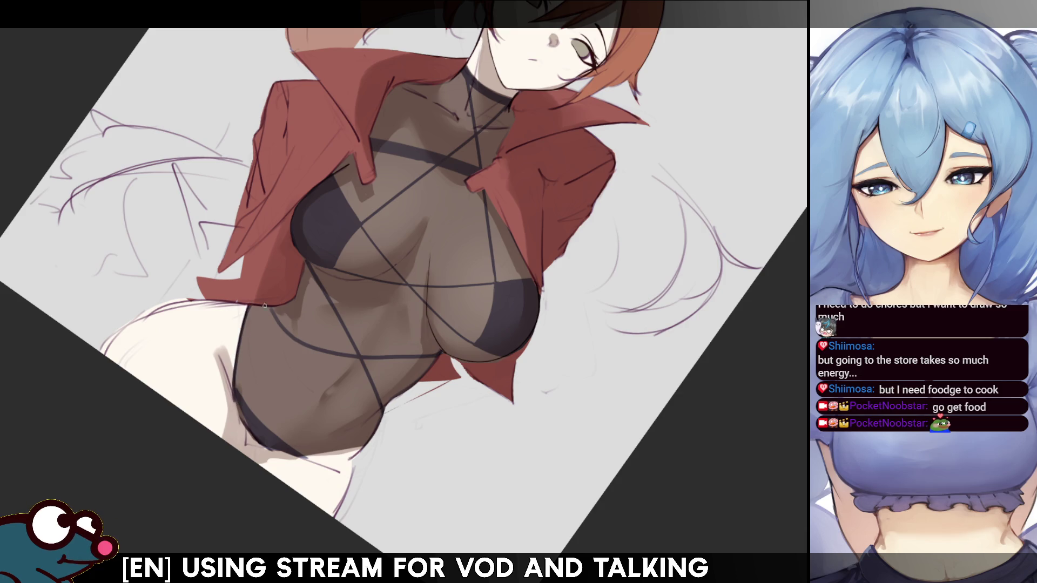
left_click_drag(249, 317, 235, 389)
key("m")
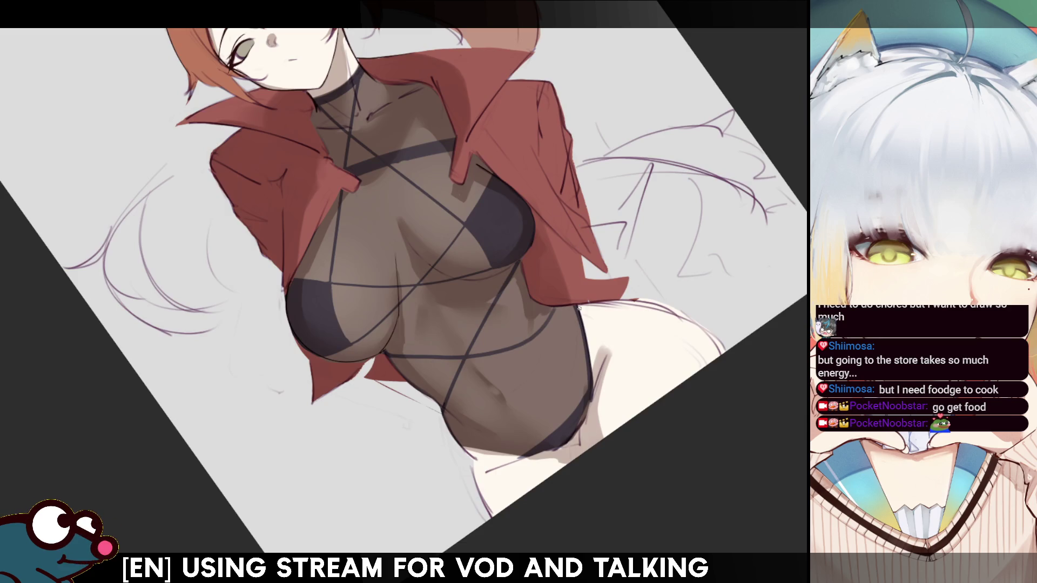
left_click_drag(744, 245, 603, 344)
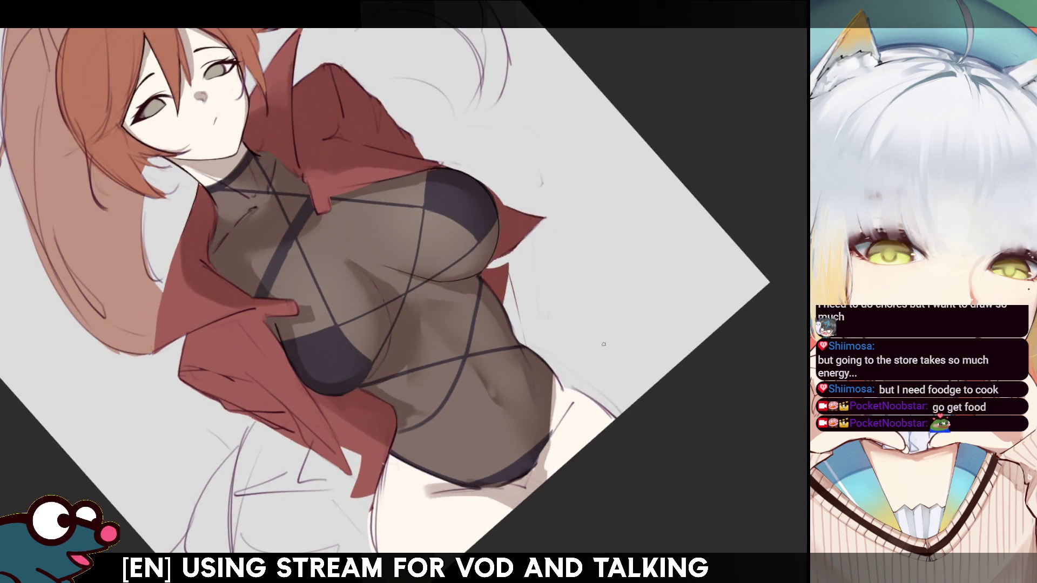
Darken the bodysuit's right contour, then shade the left belly edge with a smaller brush and reset the view upright
left_click_drag(551, 372, 553, 434)
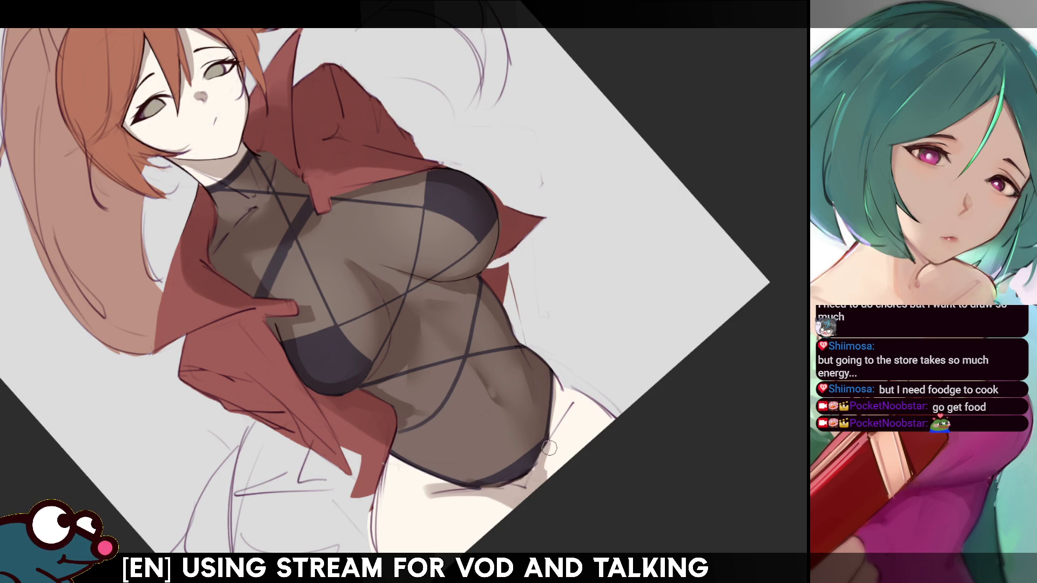
left_click_drag(496, 486, 440, 405)
key("bracketleft")
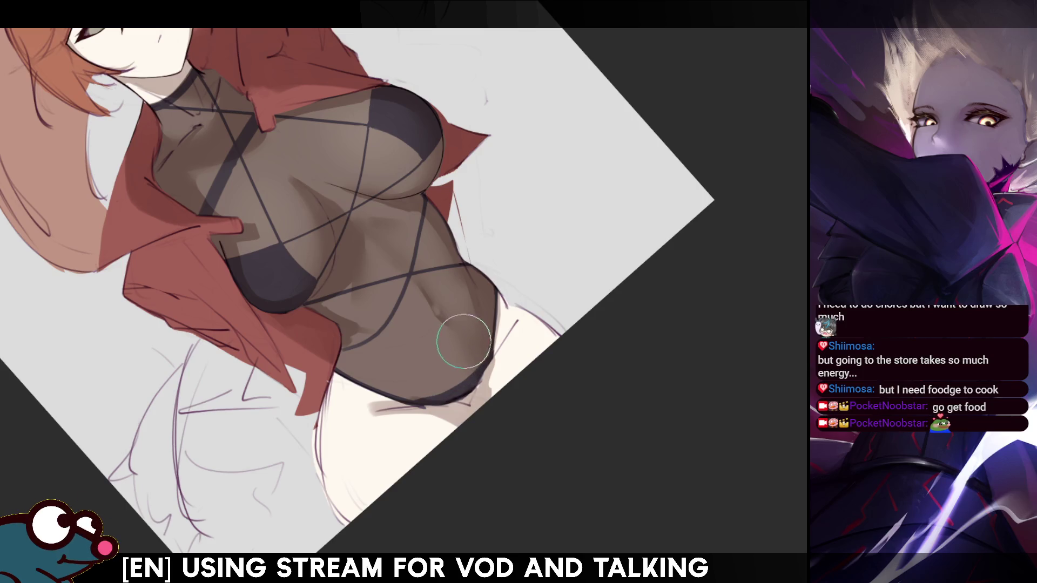
key("m")
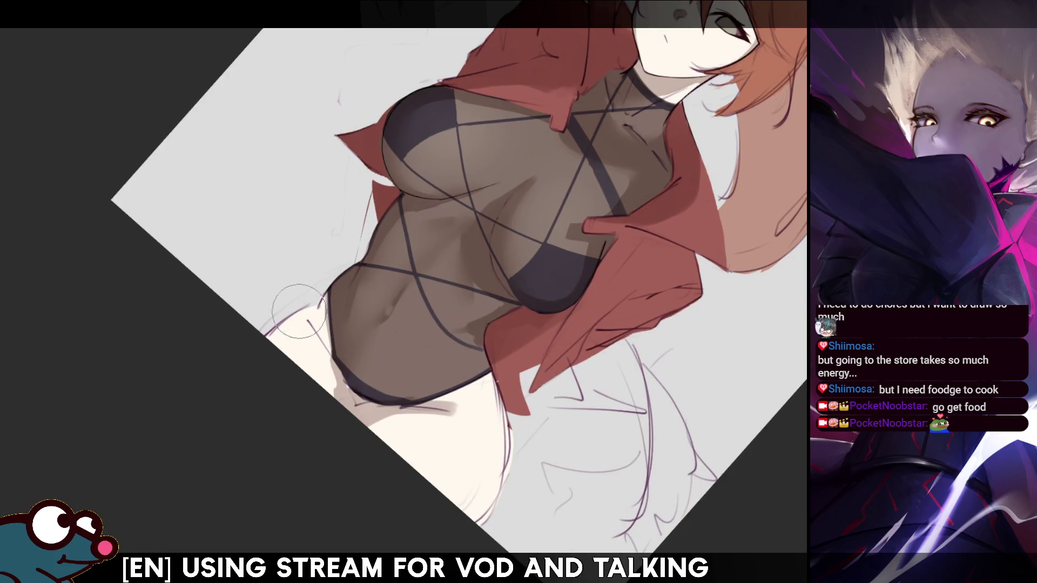
left_click_drag(343, 352, 337, 362)
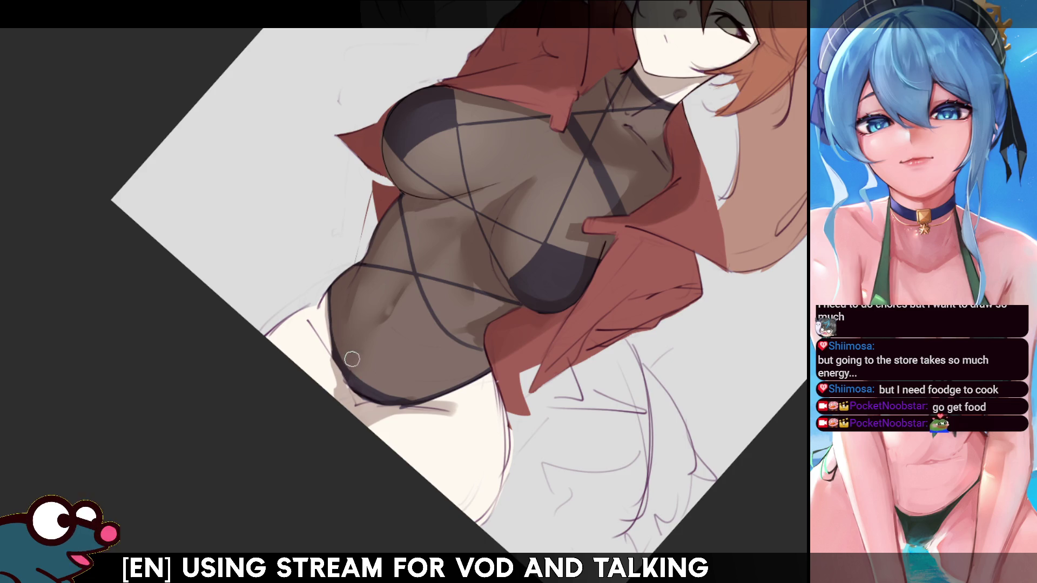
key("m")
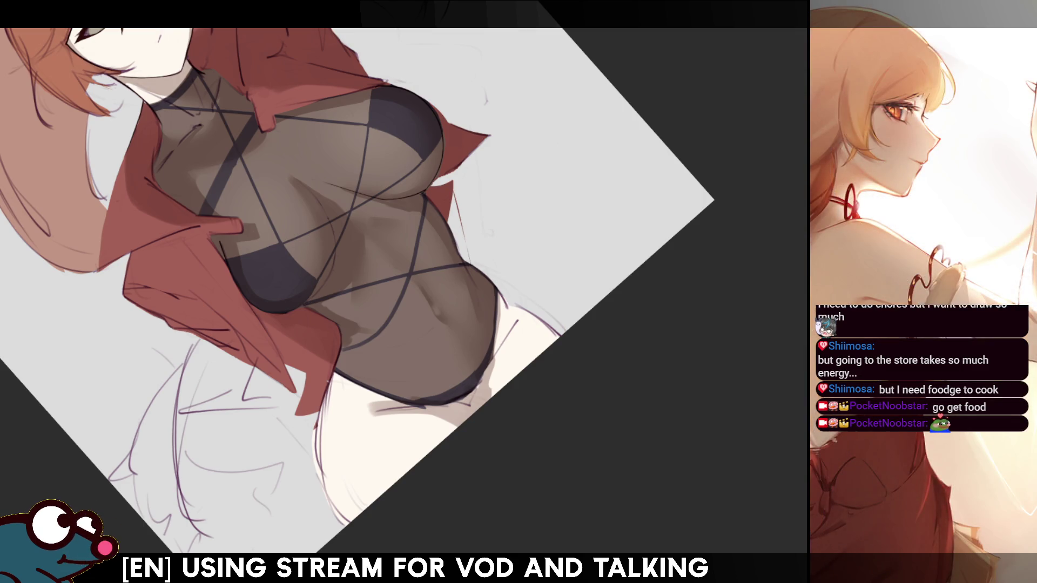
key("ctrl+0")
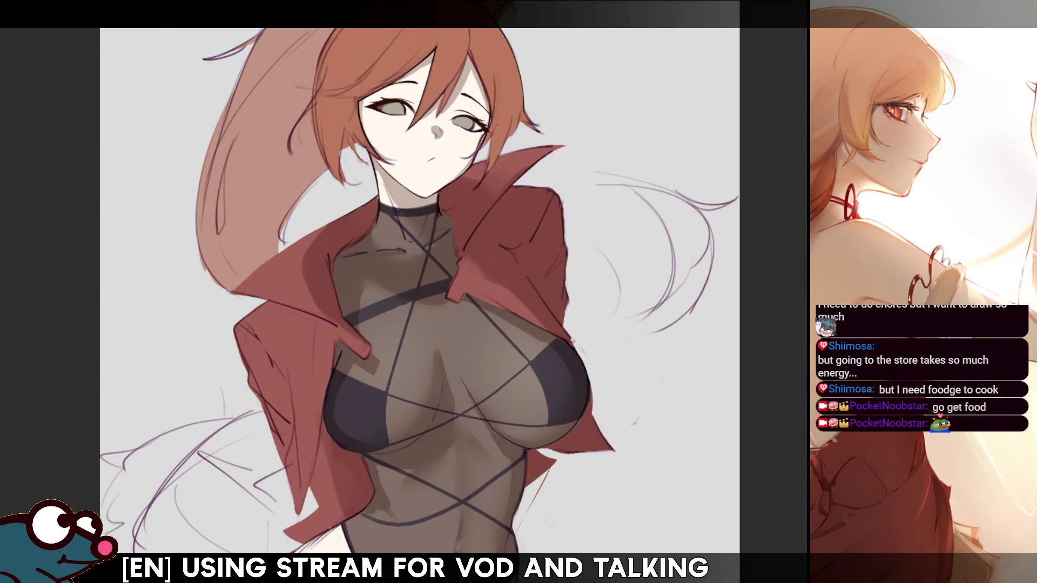
scroll(420, 292, "up", 2)
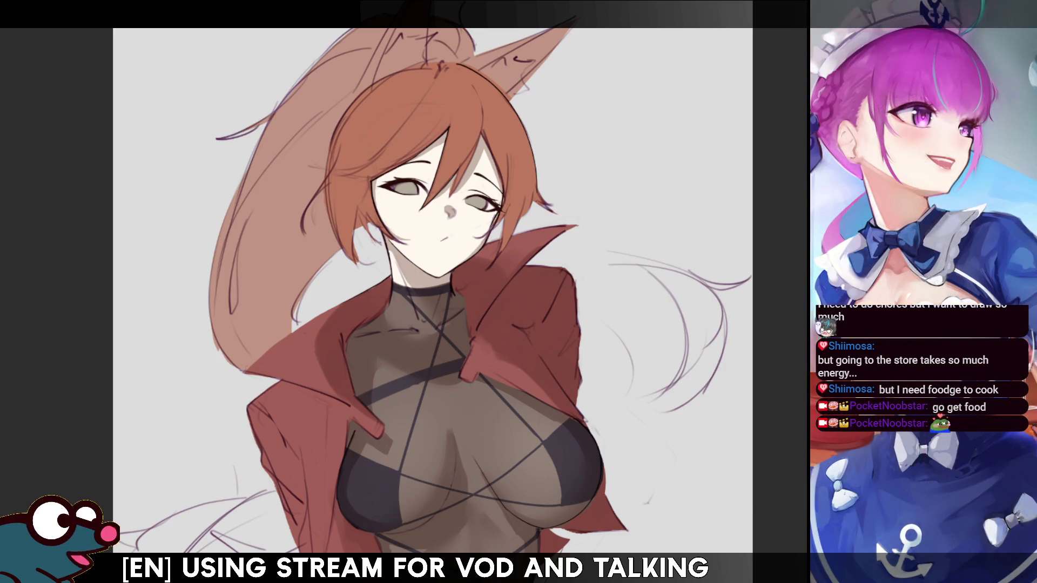
scroll(438, 292, "down", 3)
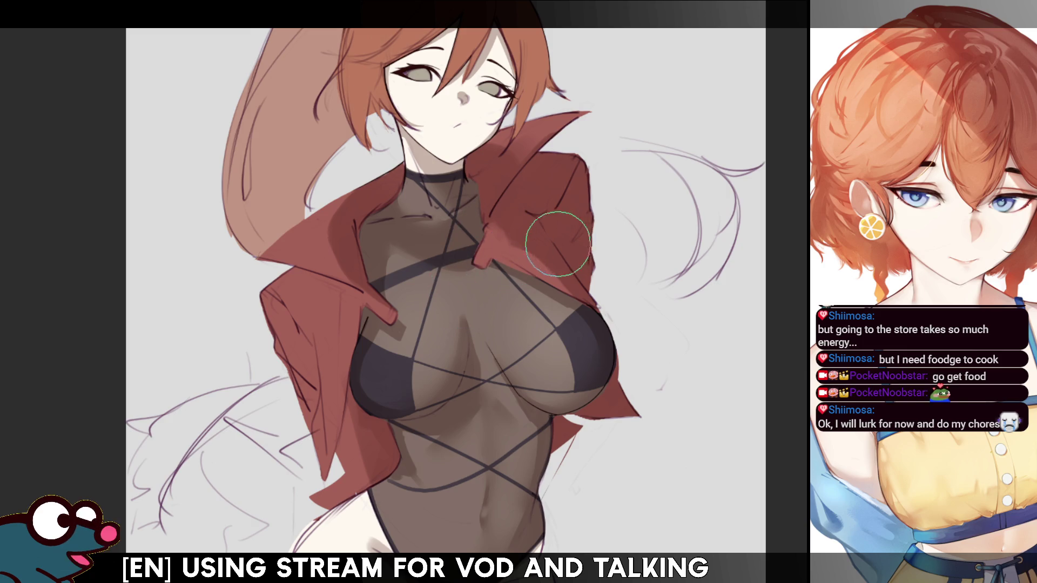
key("bracketleft")
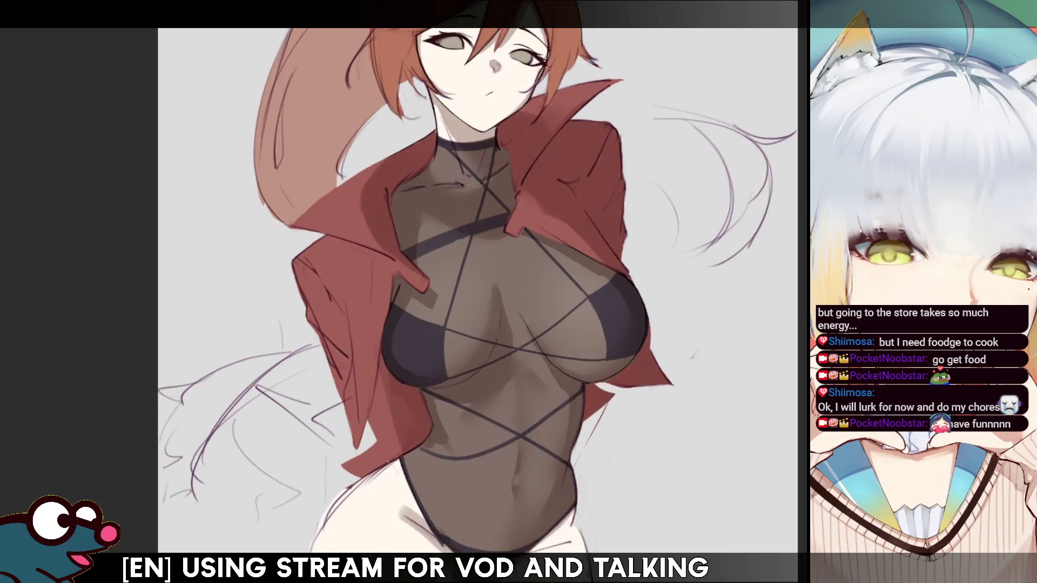
mouse_move(446, 292)
left_mouse_down()
mouse_move(449, 321)
mouse_move(408, 326)
left_mouse_up()
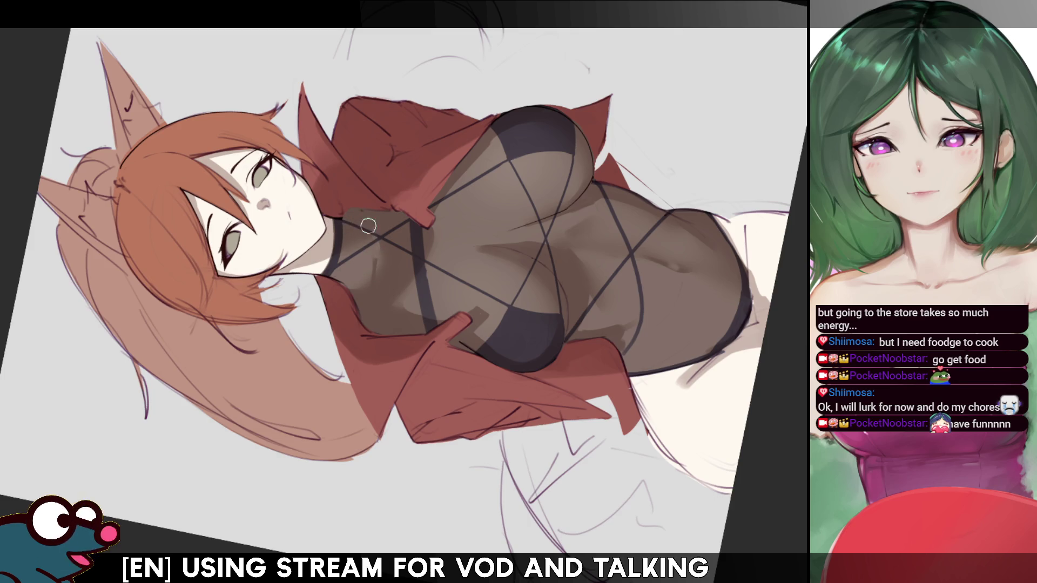
key("5")
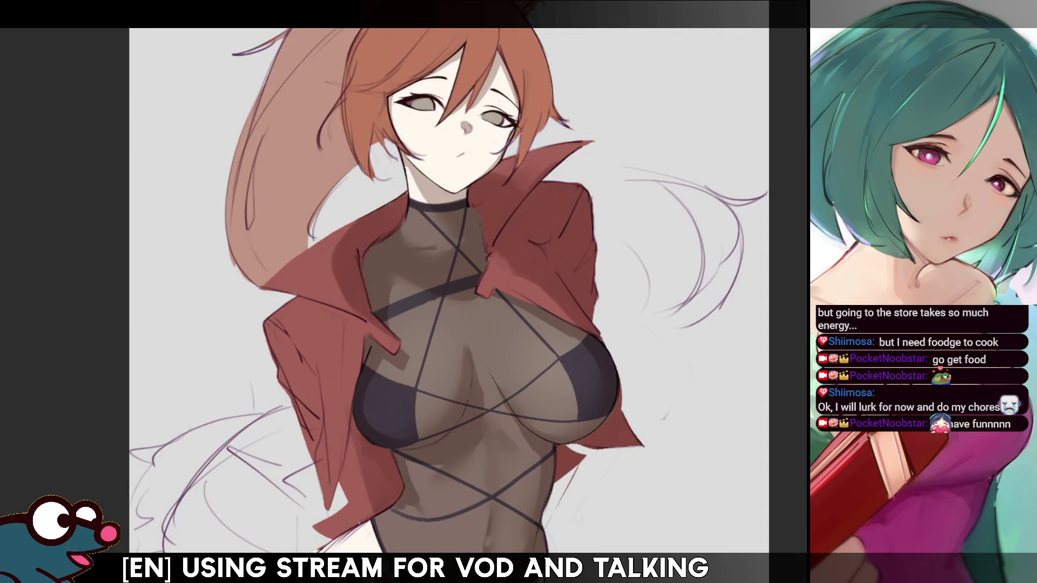
key("4")
key("4")
key("4")
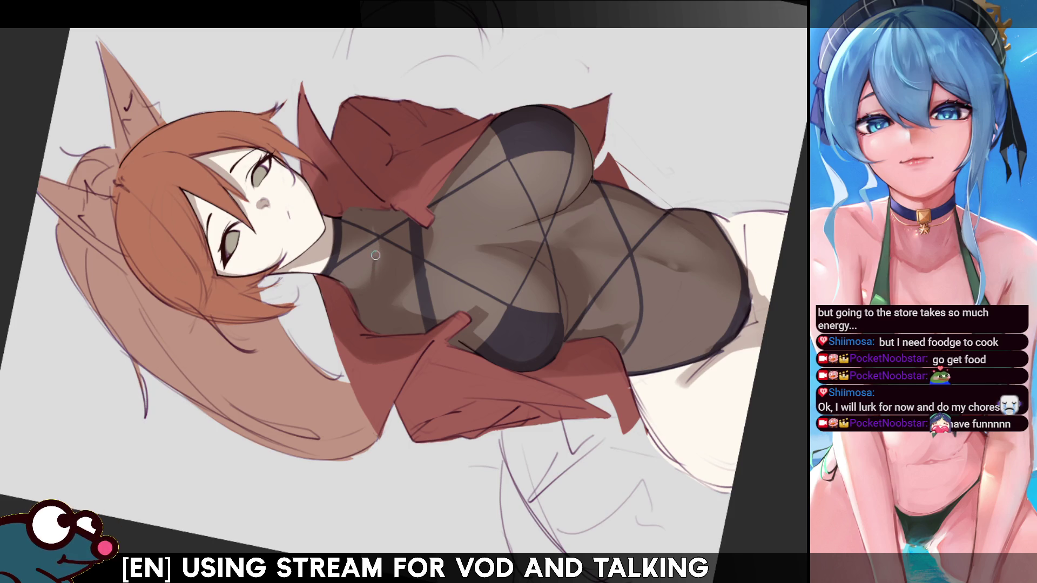
left_click_drag(366, 298, 375, 255)
key("m")
key("m")
key("ctrl+z")
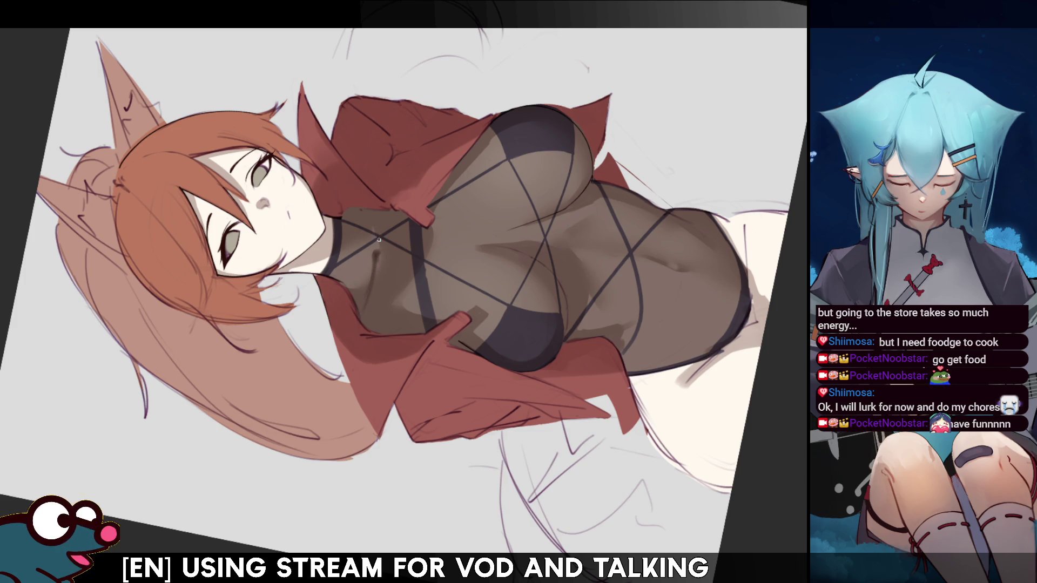
key("m")
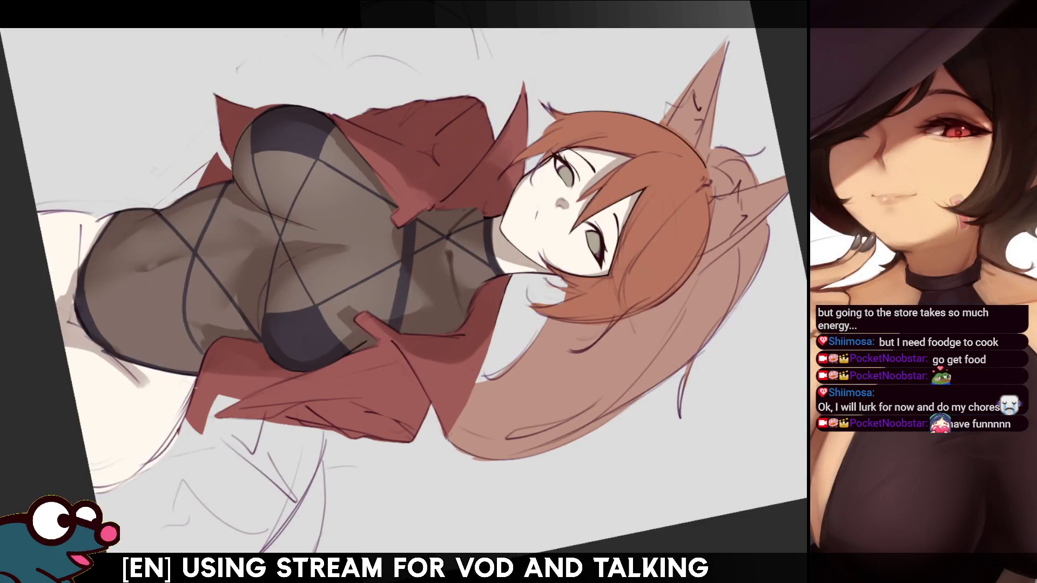
key("5")
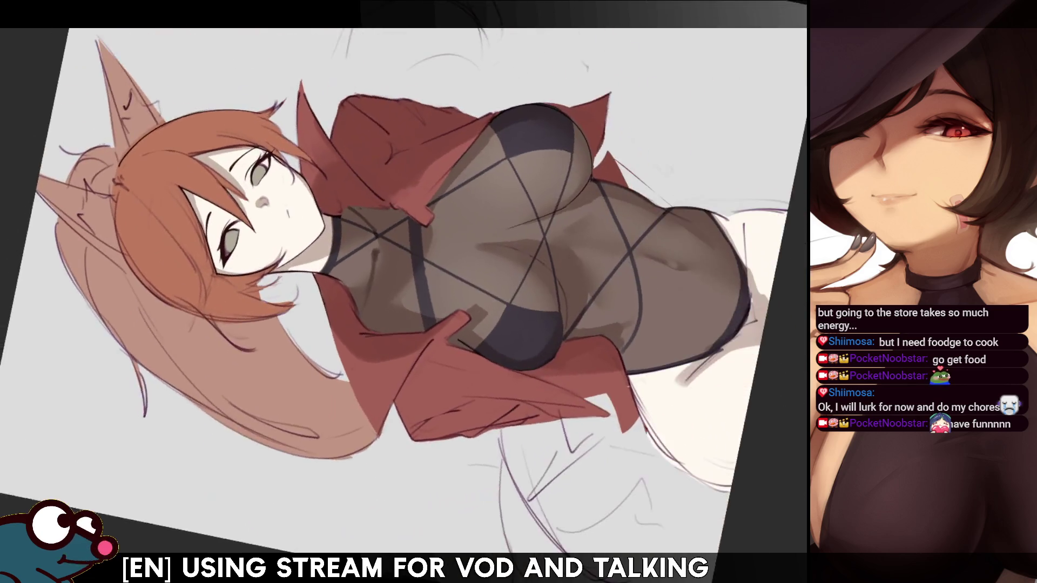
left_click_drag(454, 309, 536, 342)
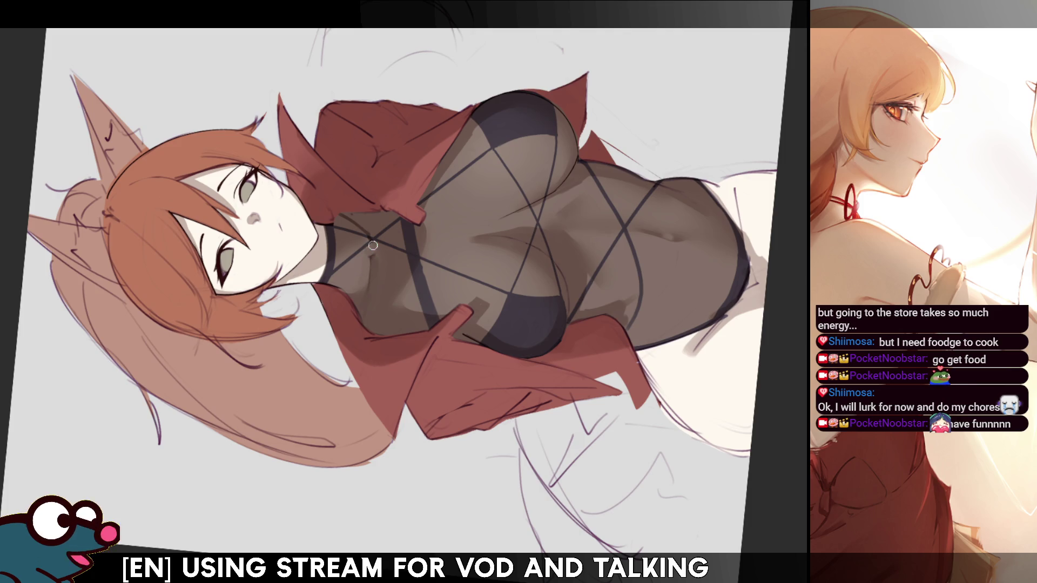
key("m")
key("m")
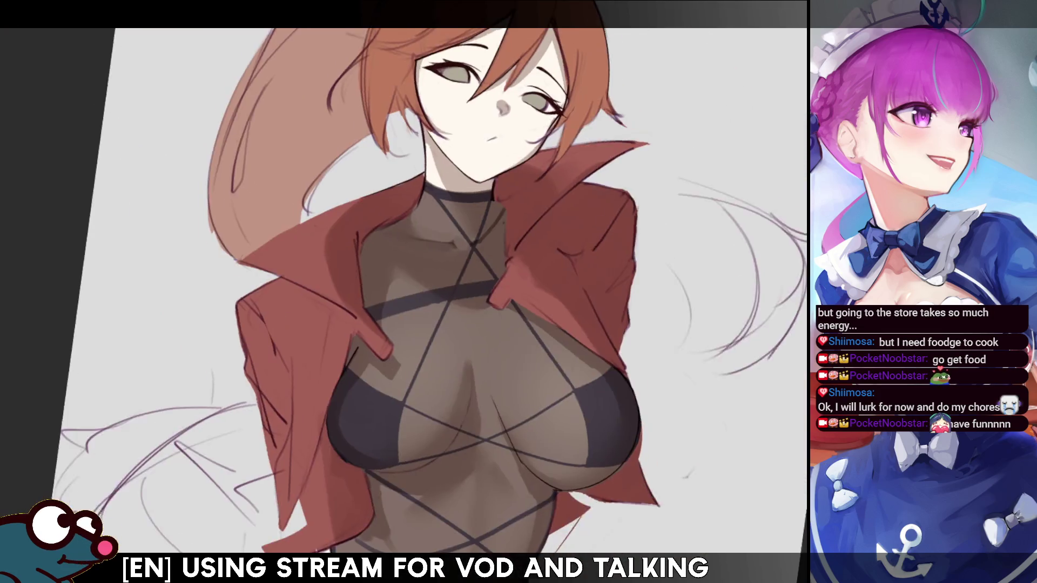
left_click_drag(405, 292, 504, 250)
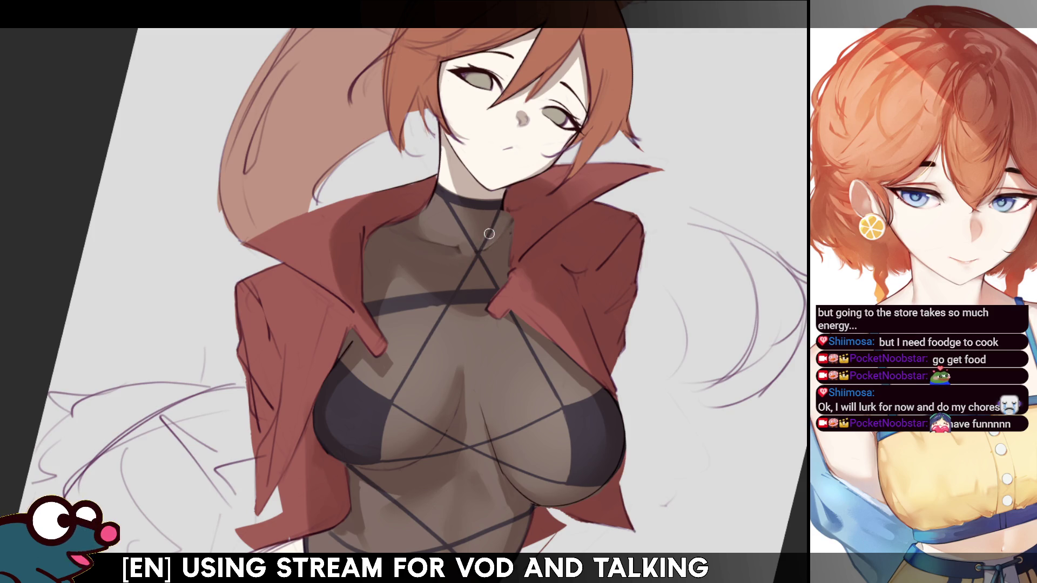
left_click_drag(486, 325, 466, 369)
mouse_move(405, 292)
left_mouse_down()
mouse_move(389, 308)
mouse_move(438, 341)
left_mouse_up()
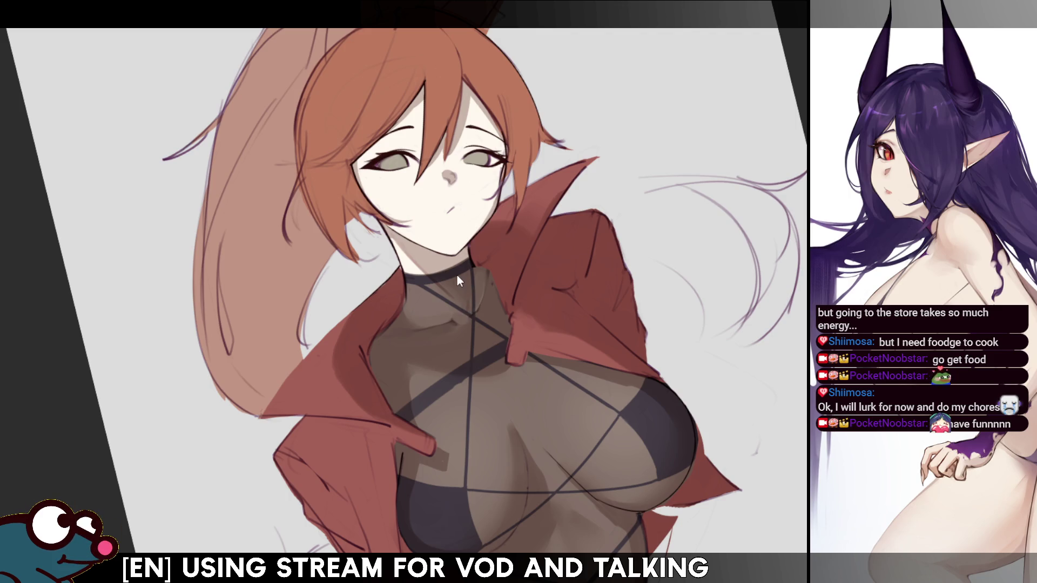
key("h")
key("h")
key("ctrl+0")
scroll(438, 293, "up", 3)
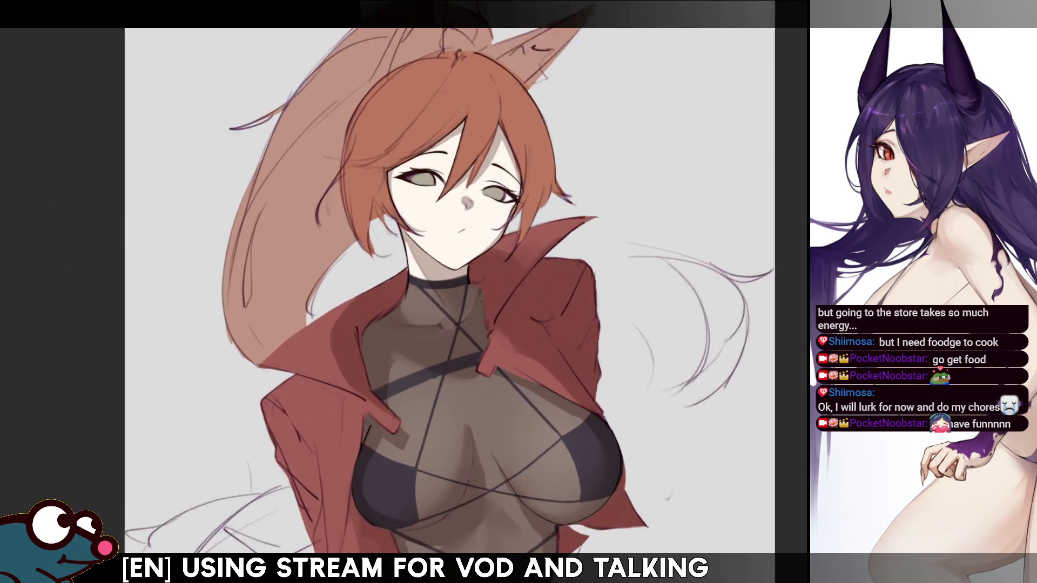
scroll(438, 292, "up", 2)
key("4")
key("4")
key("4")
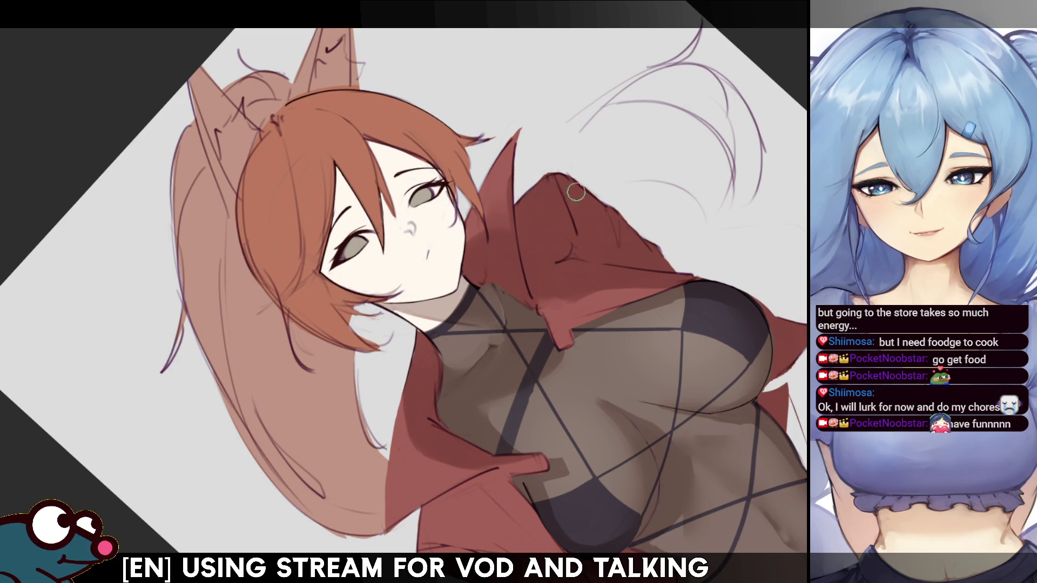
key("ctrl+0")
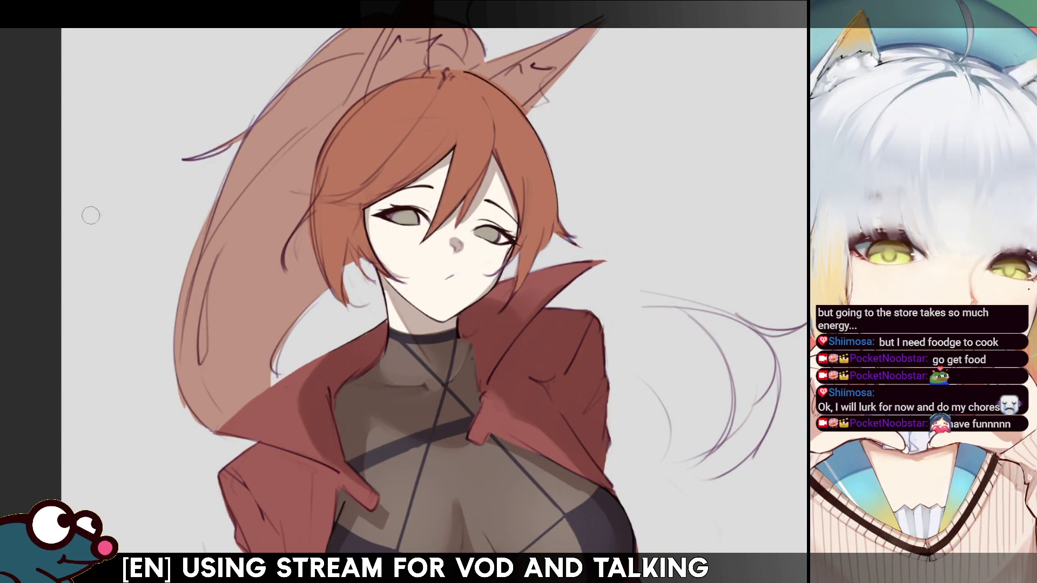
left_click_drag(466, 114, 376, 272)
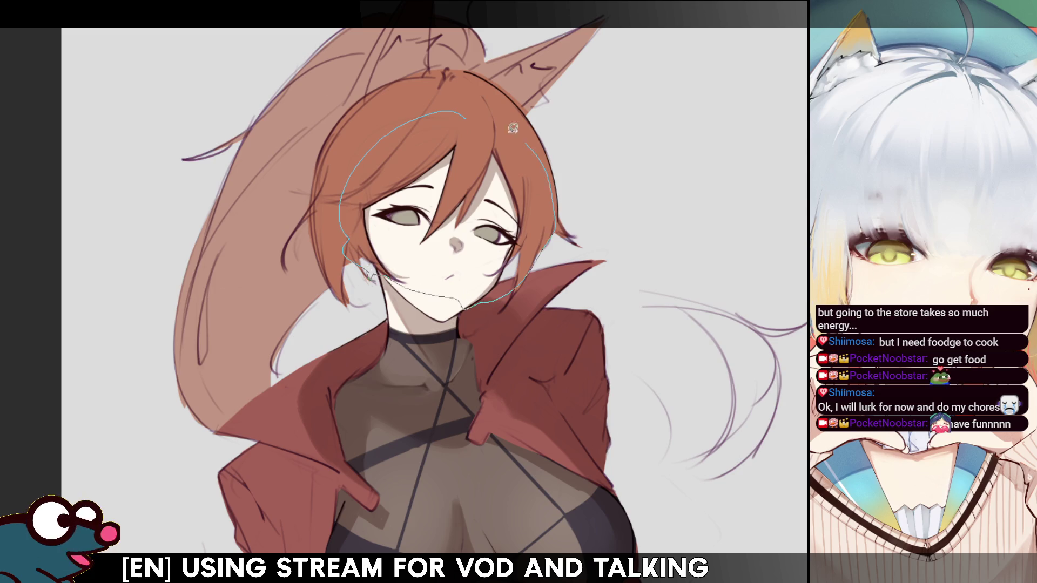
left_click_drag(374, 271, 553, 172)
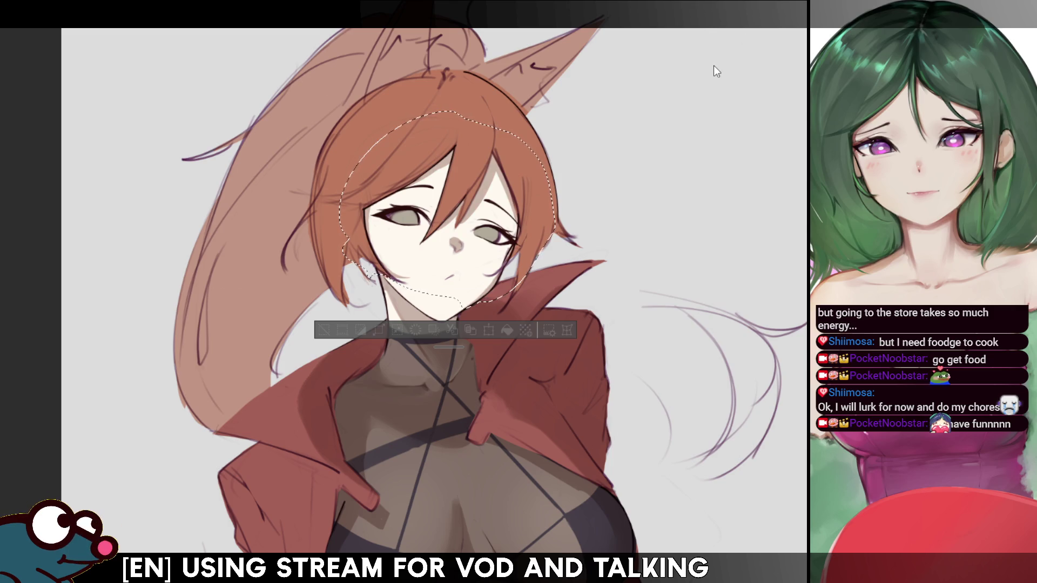
key("ctrl+d")
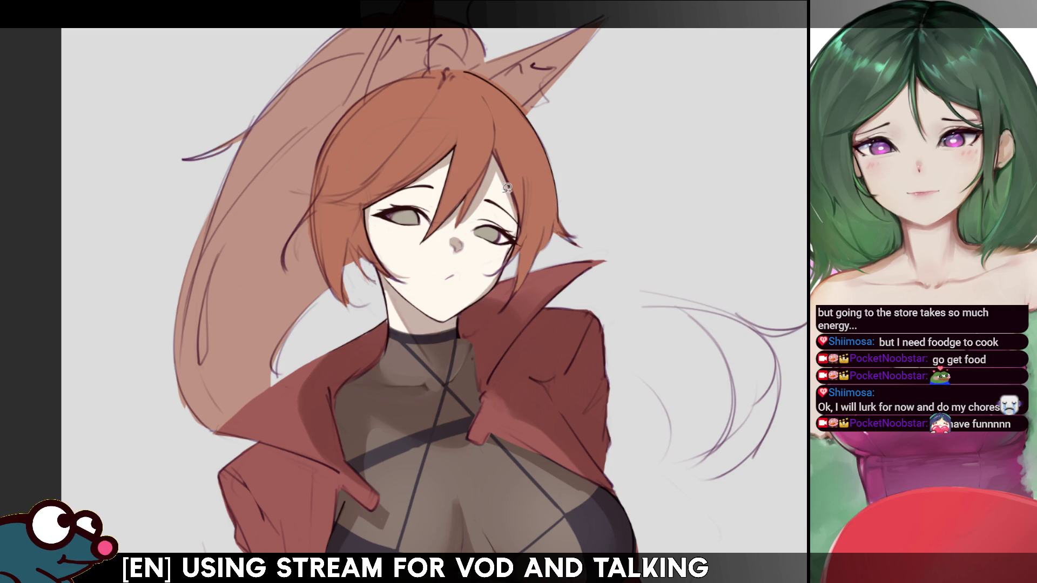